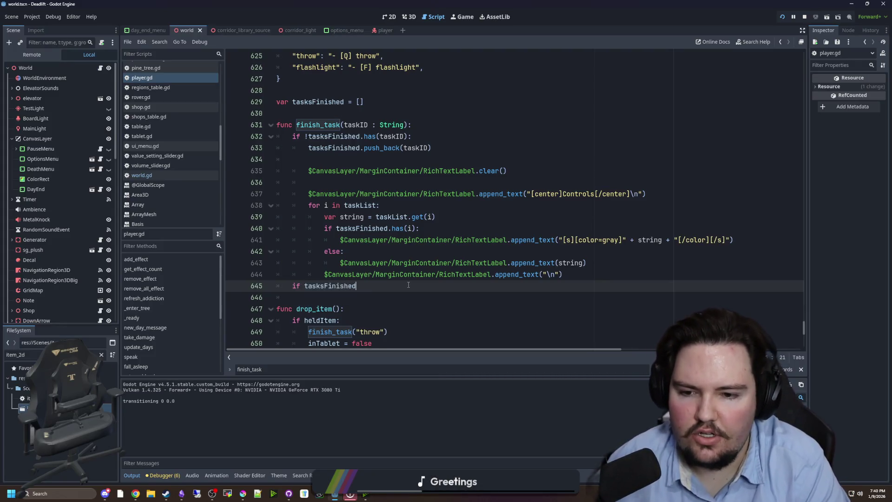
Discard the half-typed 'if tasksFinished.size() >=' line in finish_task
type(".size() >=")
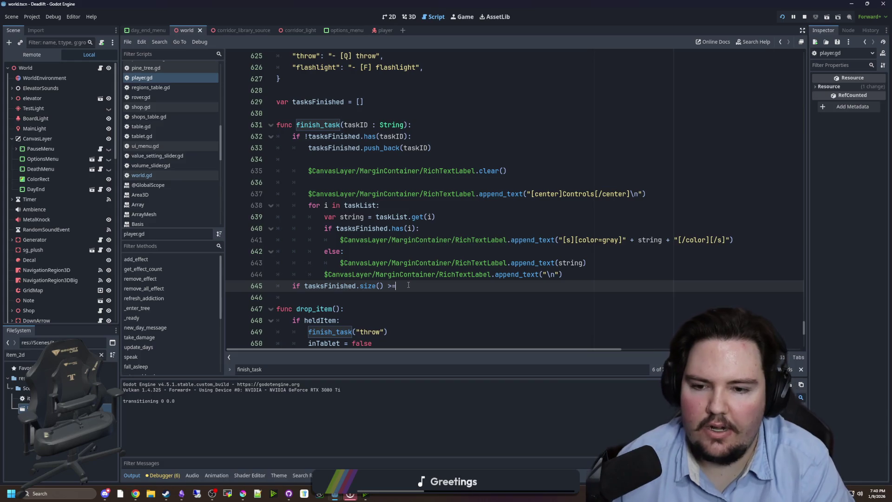
scroll(409, 210, "up", 2)
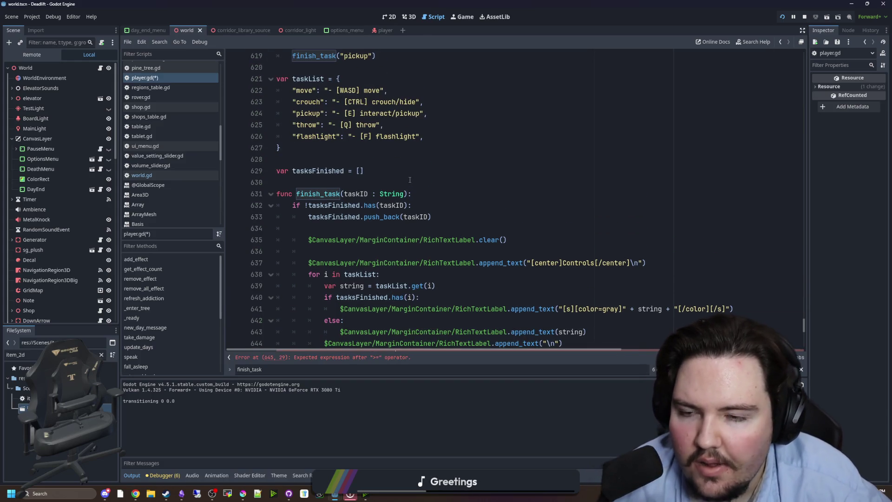
scroll(410, 180, "down", 1)
scroll(407, 189, "up", 1)
scroll(407, 190, "down", 1)
key("BackSpace")
key("BackSpace")
key("BackSpace")
key("BackSpace")
key("BackSpace")
key("BackSpace")
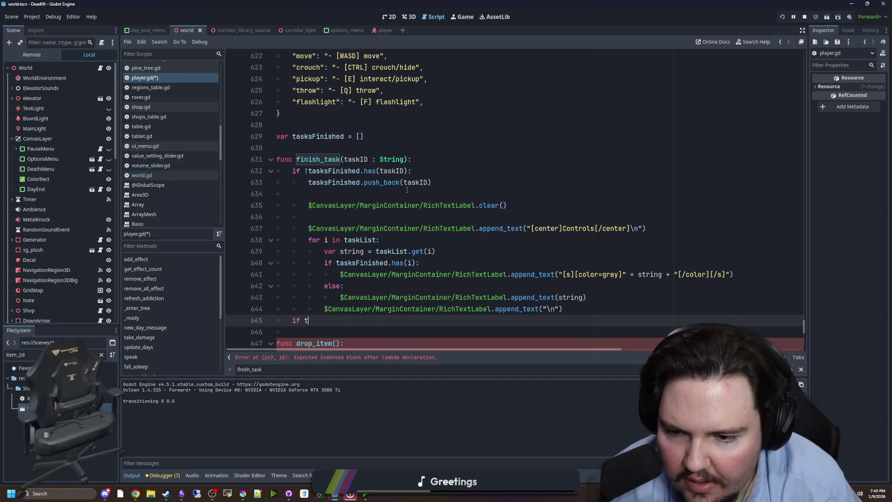
scroll(460, 195, "up", 1)
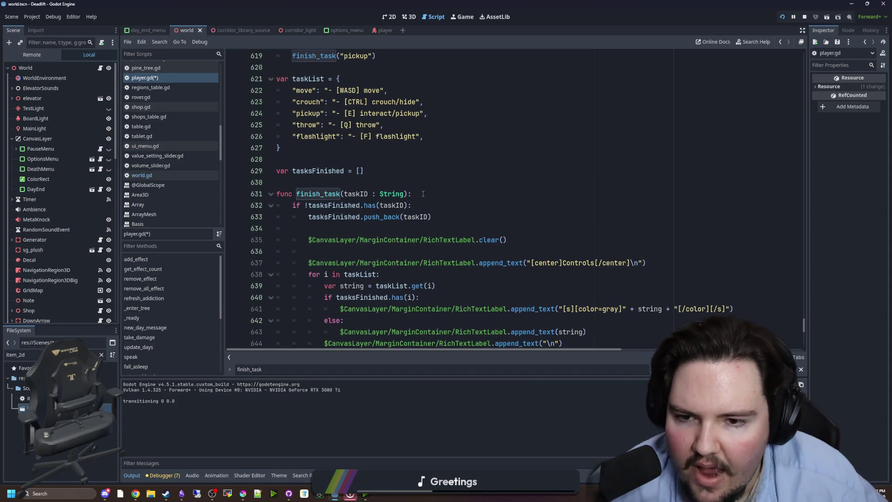
left_click(511, 199)
key("Return")
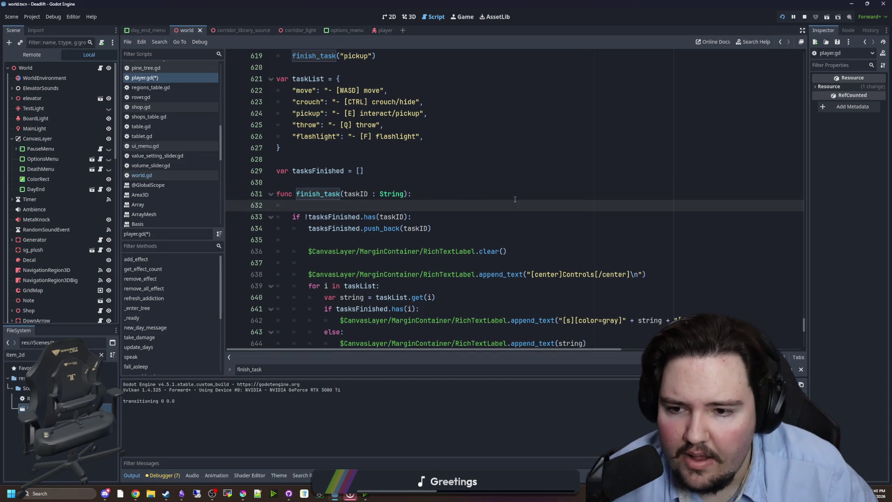
key("BackSpace")
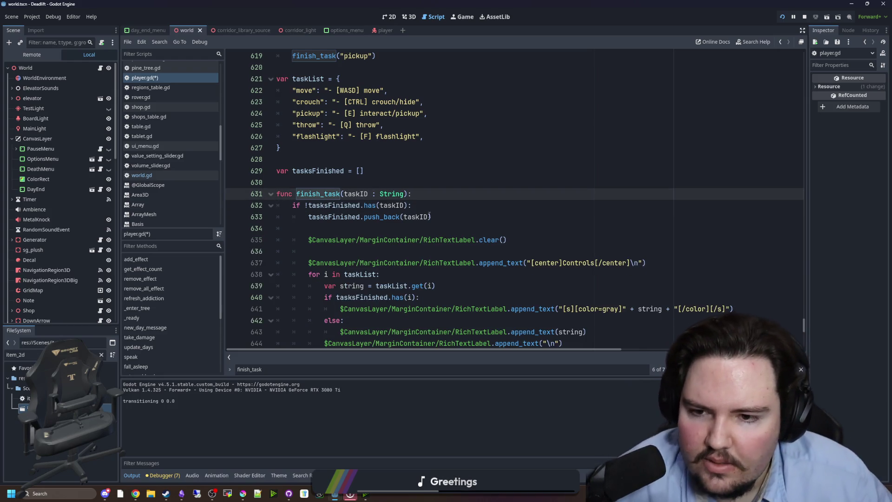
scroll(430, 215, "down", 1)
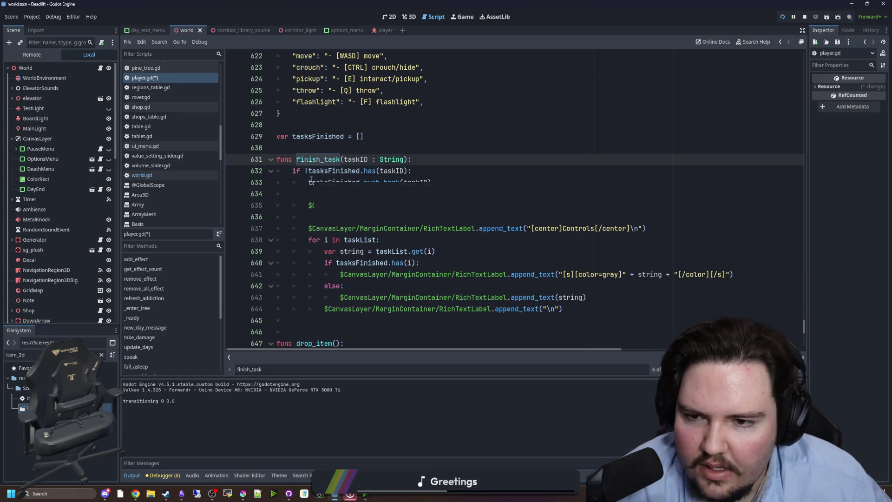
Add 'if taskList.has(taskID):' above the push_back line in finish_task
key("Down")
key("Return")
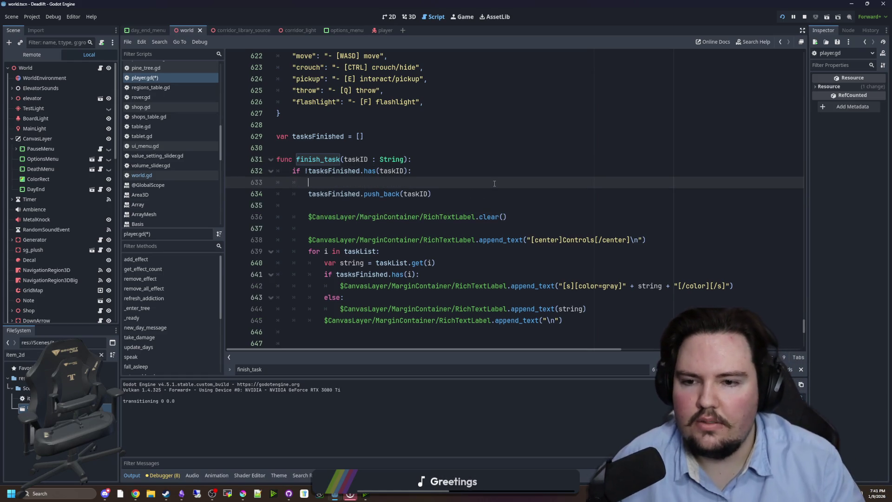
scroll(495, 184, "up", 2)
type("if task")
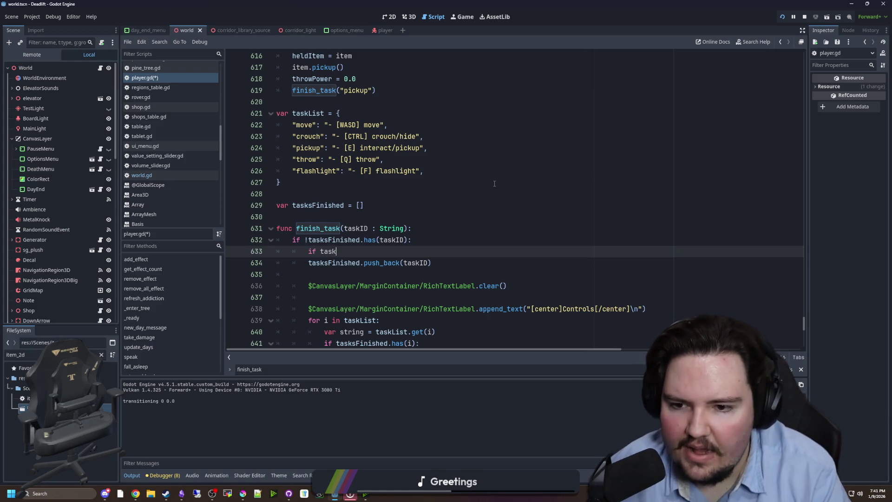
type("List.has(taskID")
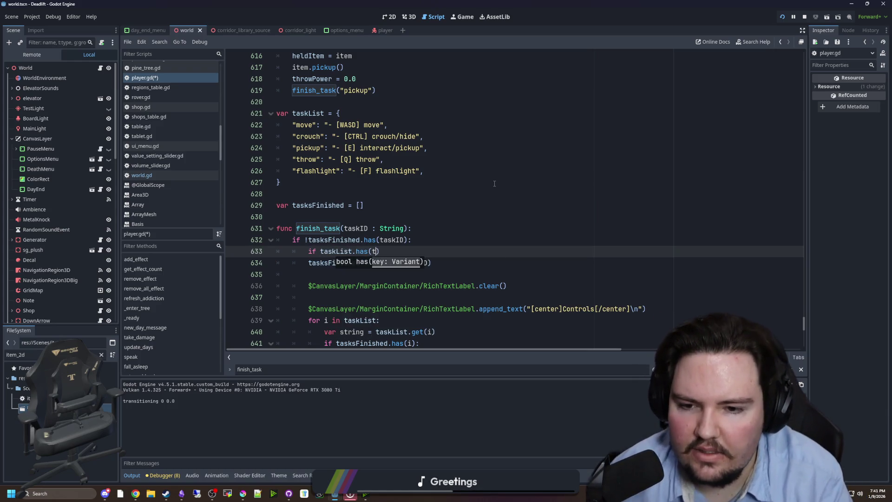
scroll(495, 184, "up", 1)
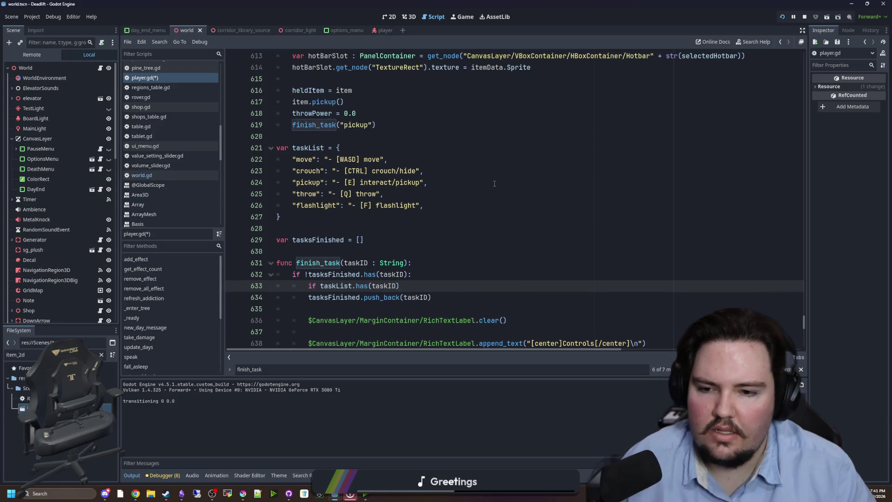
Check the Dictionary.has documentation, then return to player.gd
left_click(362, 285, "ctrl")
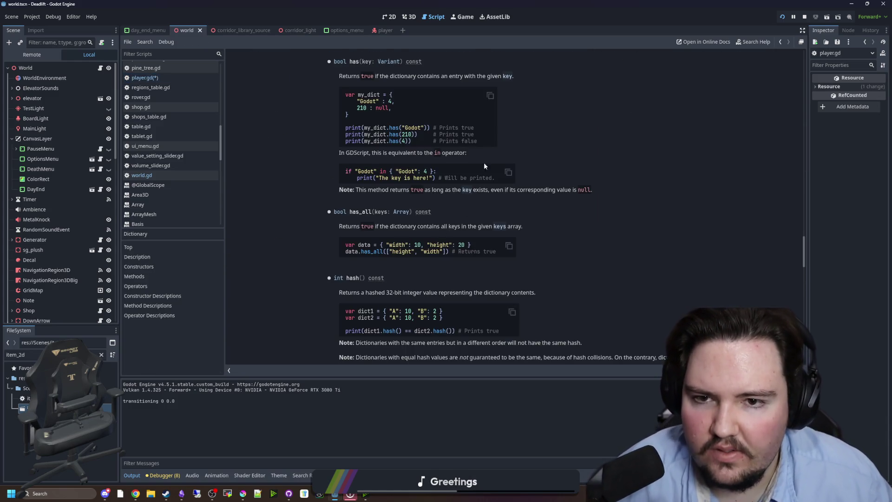
key("alt+Left")
scroll(425, 246, "down", 1)
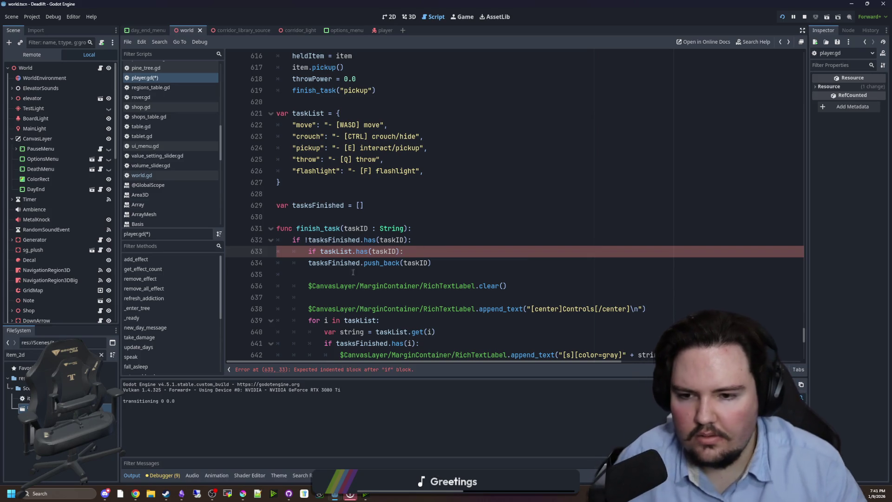
Indent the push_back line under the taskList.has check
key("Down")
key("Home")
key("Tab")
key("Down")
scroll(346, 252, "down", 2)
scroll(346, 252, "down", 2)
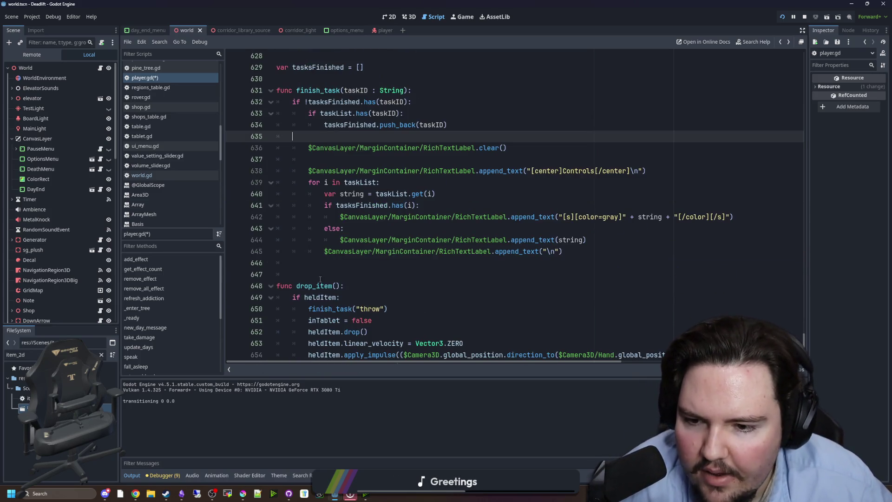
Add 'if tasksFinished.size() >= taskList.size():' with a placeholder 'fade' body
left_click(398, 257)
type("if tasks")
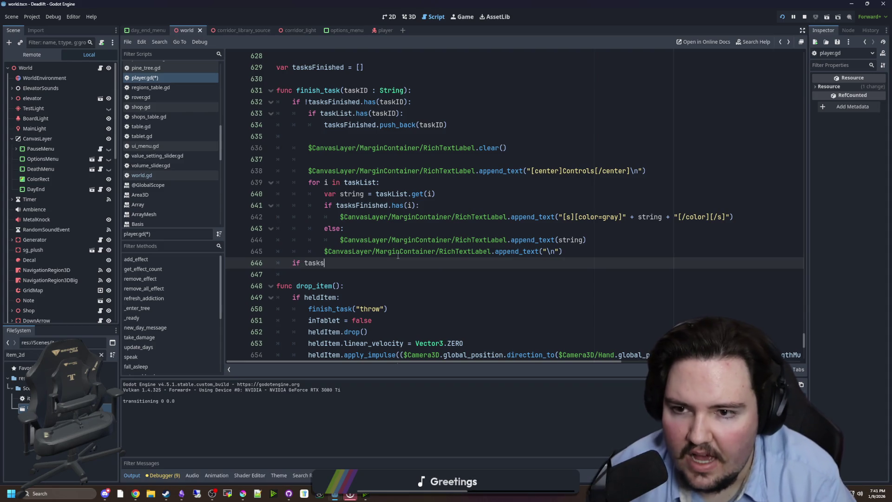
type("Finished.size() >=")
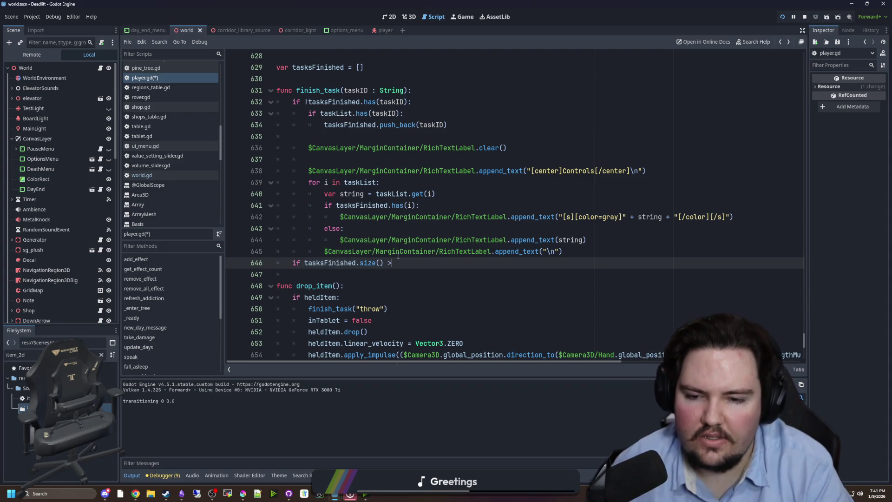
scroll(380, 208, "up", 3)
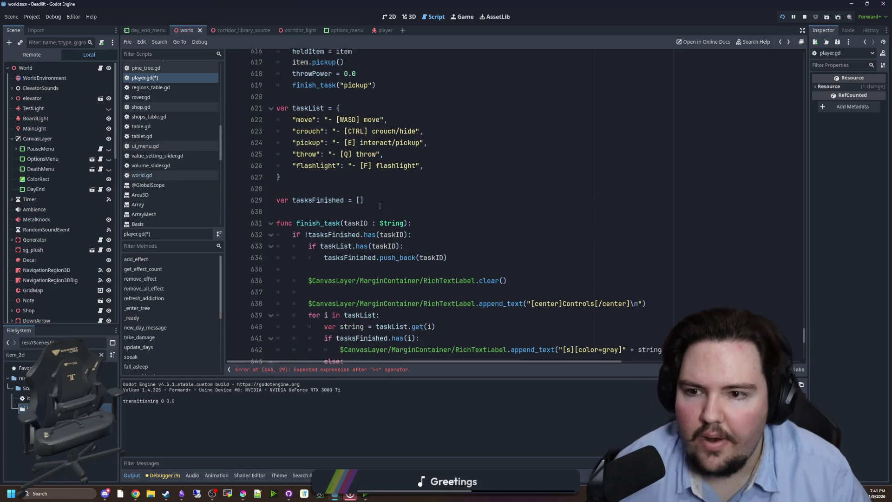
type("taskList.size():")
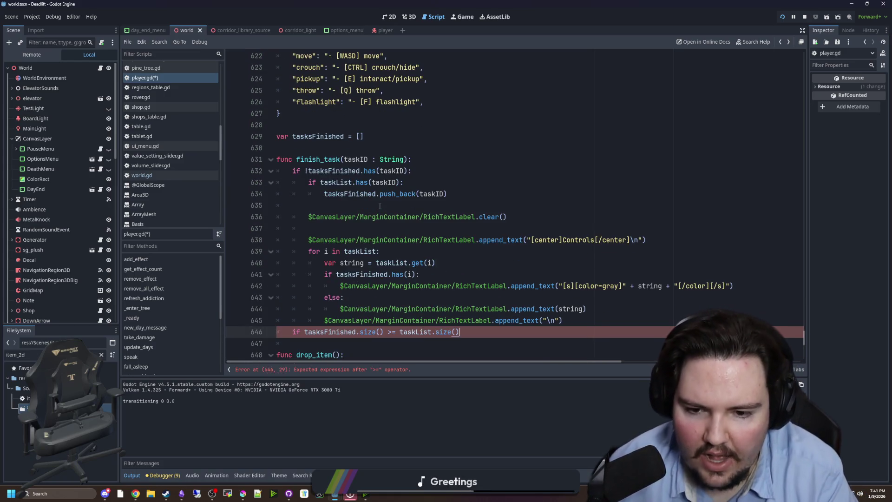
key("Return")
scroll(395, 207, "down", 2)
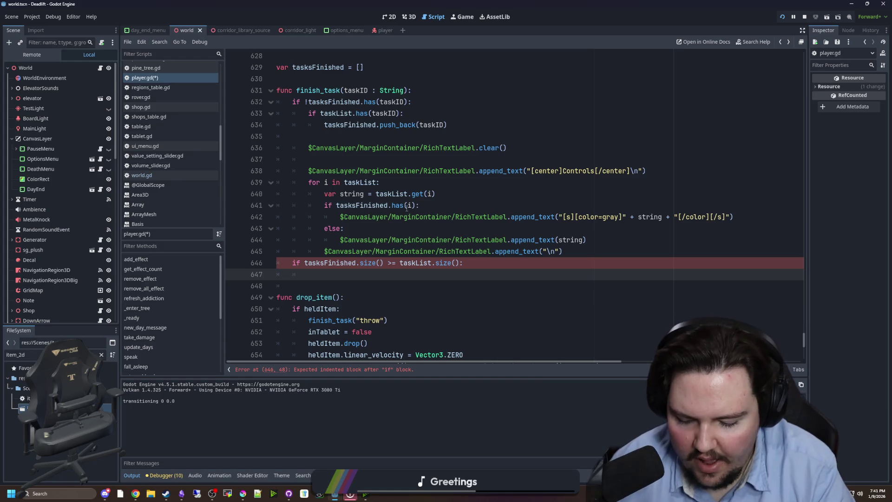
type("fade")
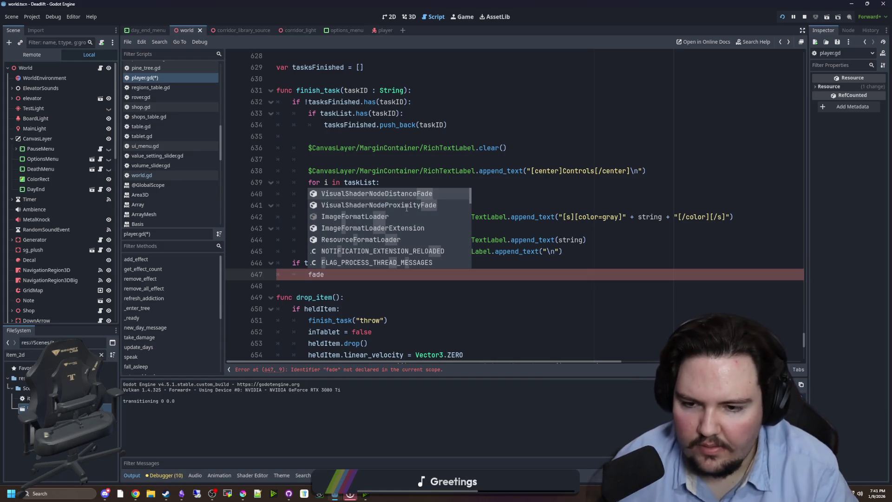
scroll(367, 176, "up", 2)
left_click(330, 148)
Declare 'var taskTween : Tween' below the tasksFinished declaration
key("Return")
key("Up")
type("var fadetween")
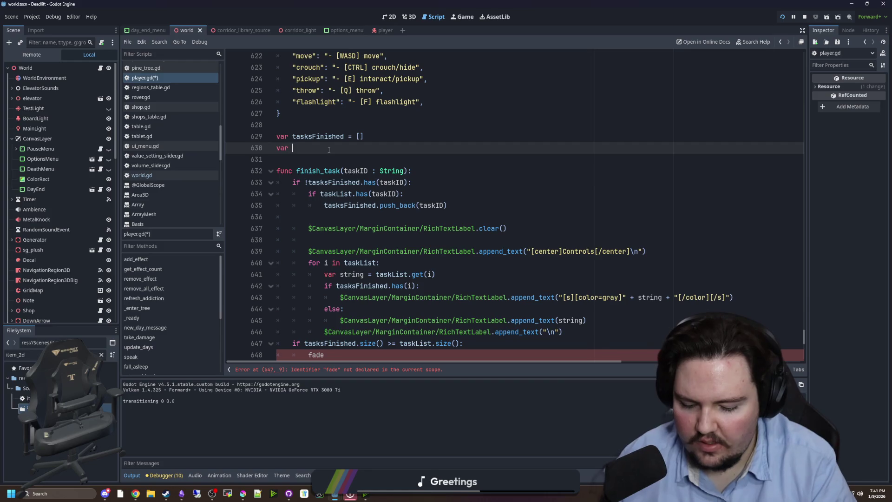
key("BackSpace")
key("BackSpace")
key("BackSpace")
type("Twee")
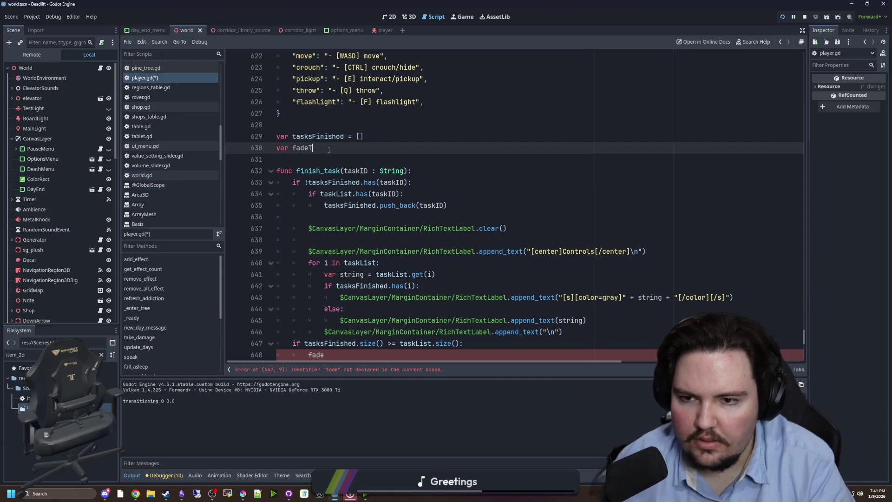
key("BackSpace")
key("BackSpace")
key("BackSpace")
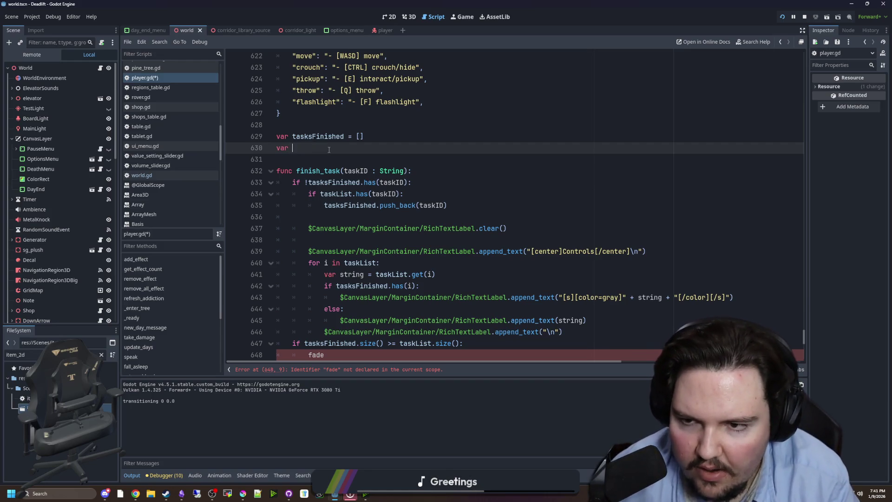
type("taskF")
key("BackSpace")
type("T")
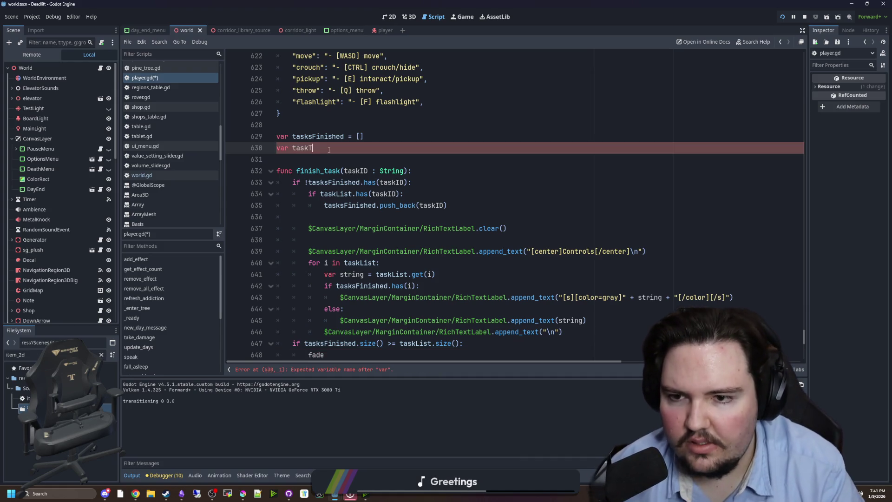
type("ween : Tween")
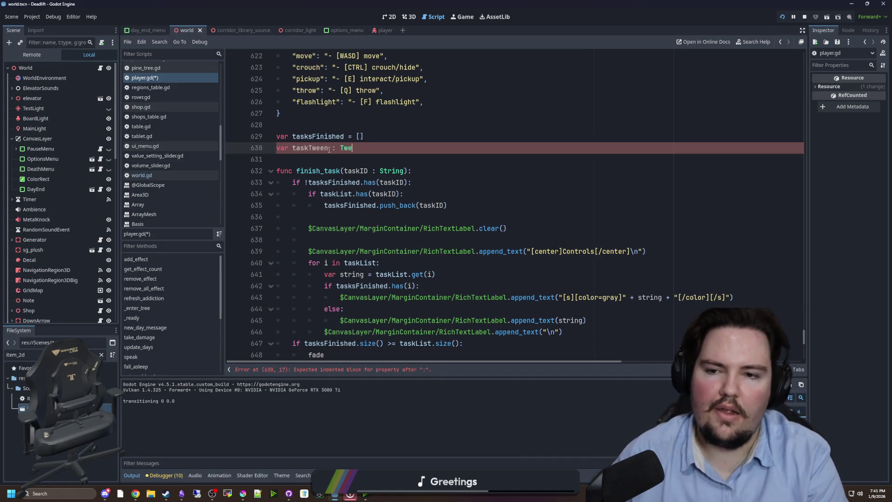
Replace the 'fade' placeholder with 'taskTween = create_tween()'
double_click(310, 147)
key("ctrl+c")
scroll(329, 148, "down", 3)
double_click(316, 321)
key("ctrl+v")
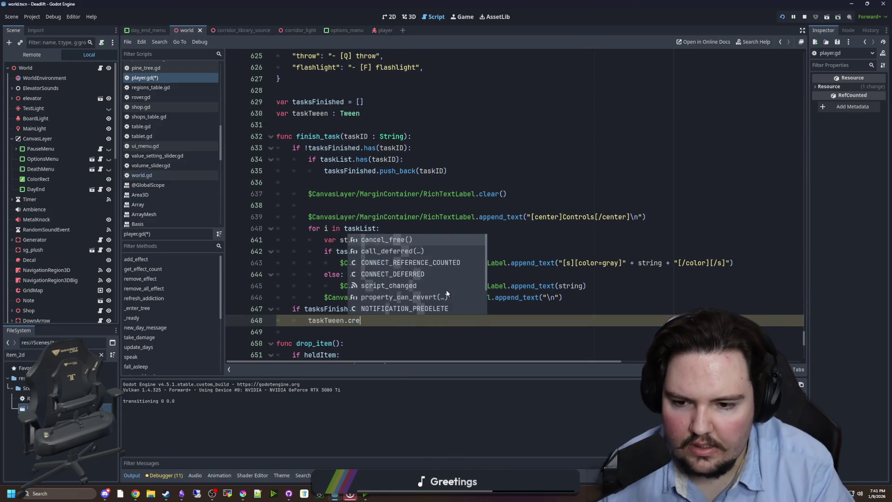
key("BackSpace")
type("= create_tween()")
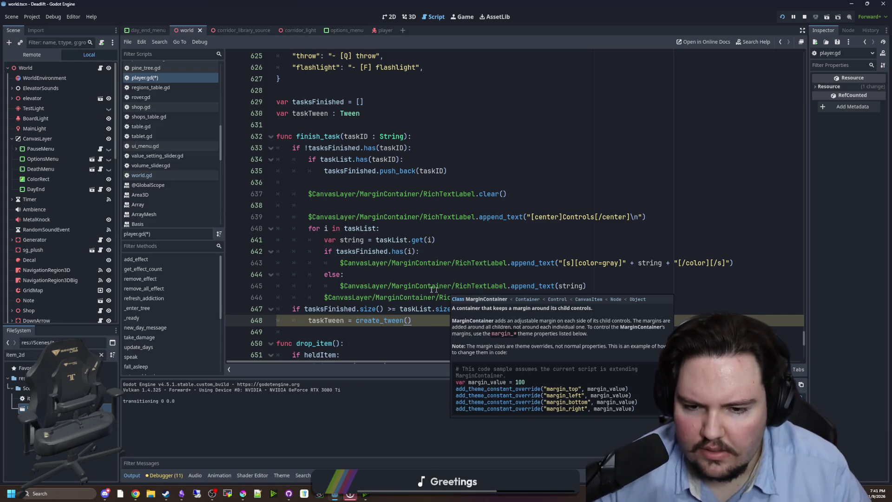
Guard the create_tween line with 'if !taskTween:'
left_click(476, 308)
key("Return")
type("if !taskTween:")
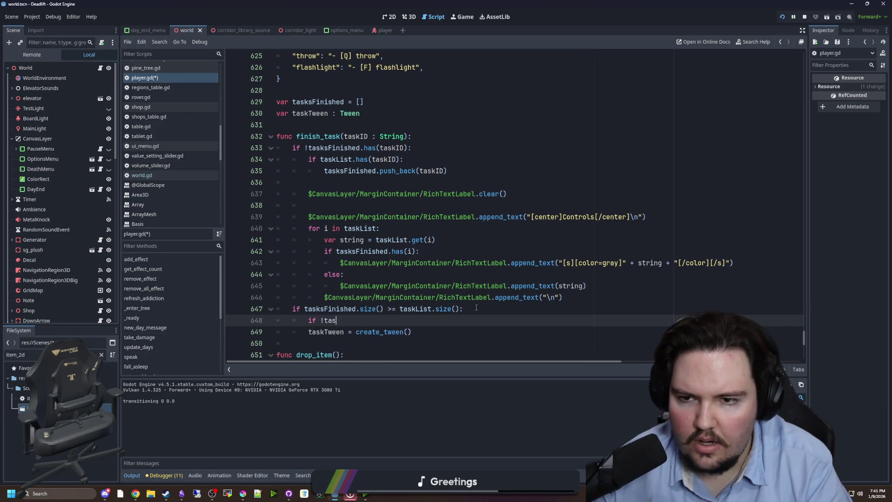
left_click(450, 327)
key("Tab")
Tween the RichTextLabel's "modulate:a" to 0.0 over 1.0 second with taskTween.tween_property
key("Return")
type("taskTwe")
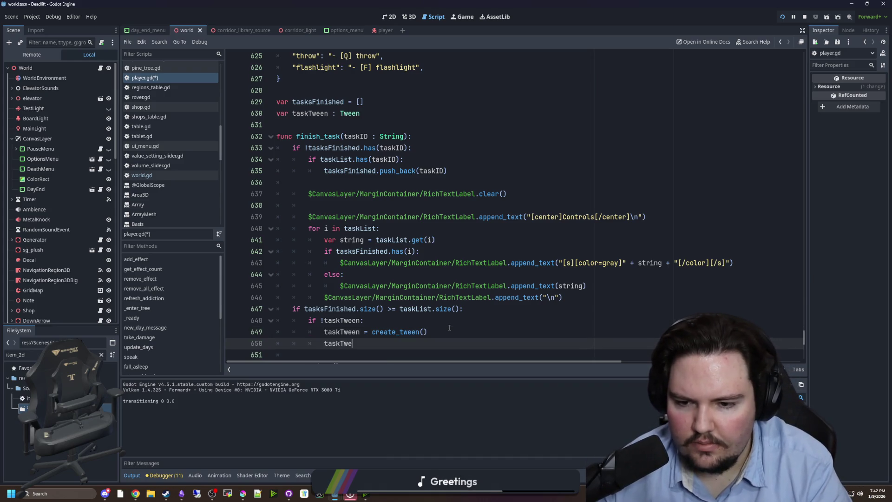
type("en.tween_pr")
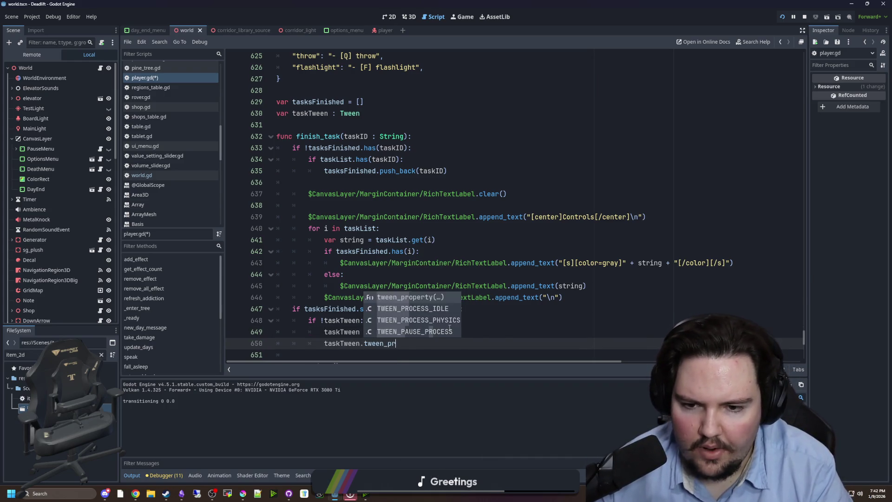
key("Return")
scroll(383, 267, "down", 1)
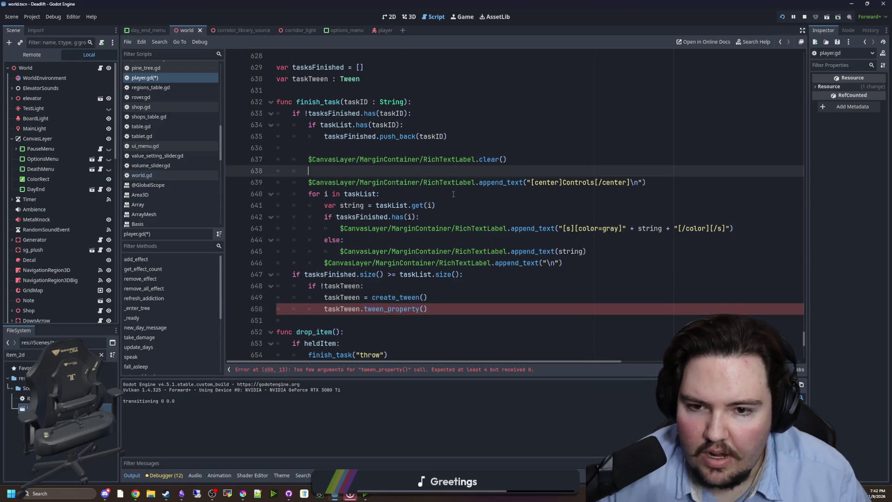
left_click_drag(475, 182, 308, 184)
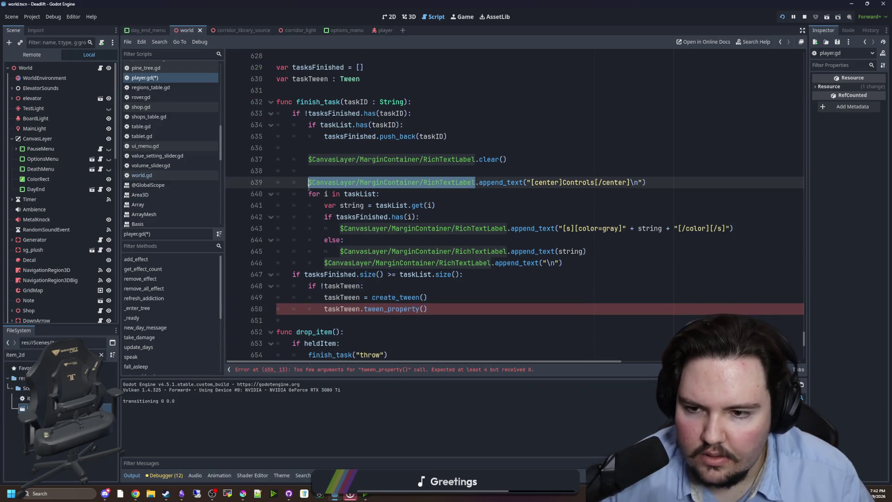
key("ctrl+c")
left_click(423, 309)
key("ctrl+v")
type(", ")
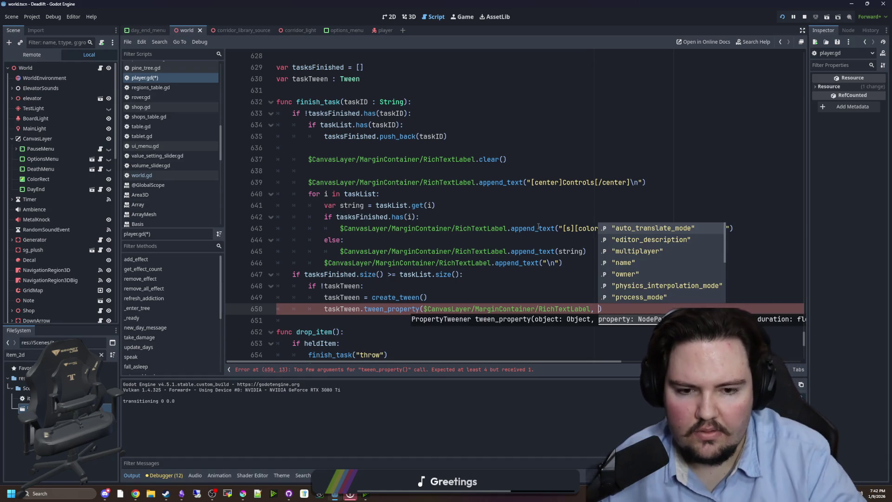
type("\"modulate:a\", 0.0, 1.0")
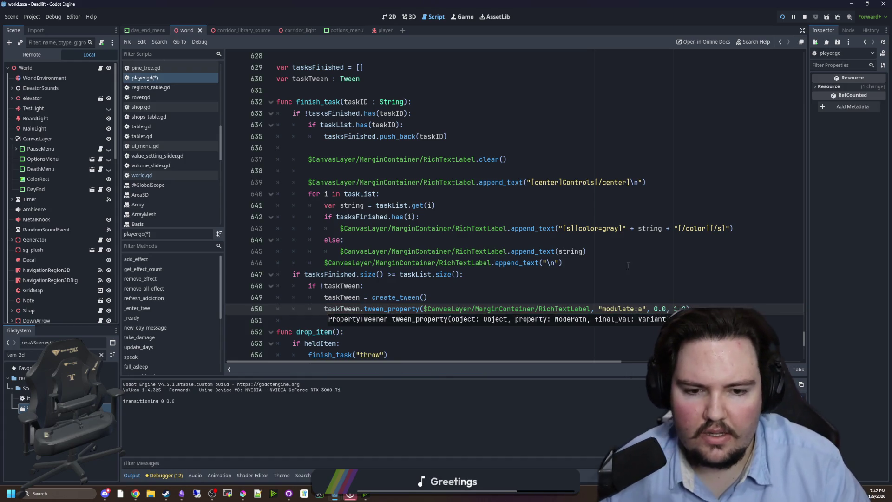
Save the script, add a blank line after line 646, and stop the running game
left_click(447, 296)
key("ctrl+s")
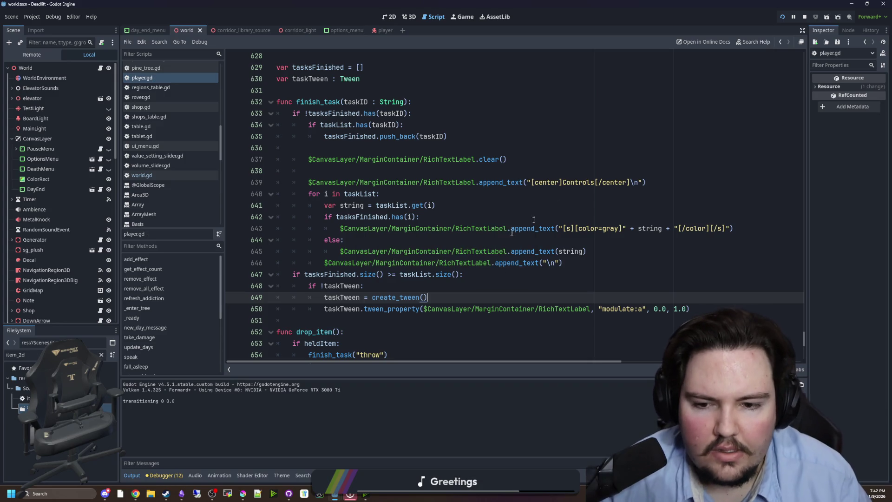
left_click(593, 258)
key("Return")
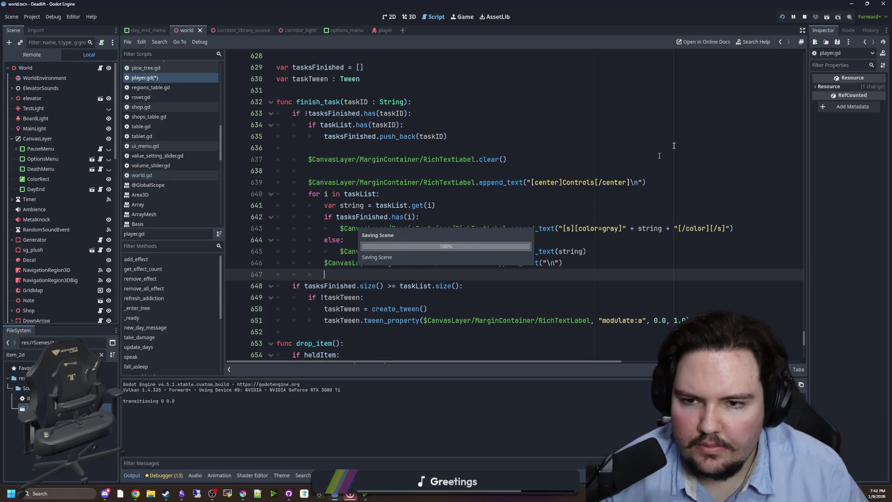
left_click(804, 17)
Relaunch the game, start playing, turn on the flashlight, and pick up and throw the rock
left_click(783, 17)
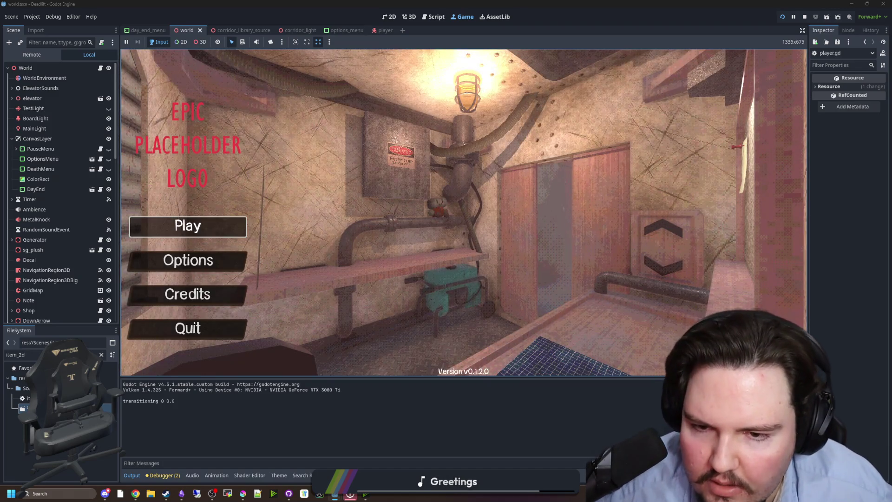
key("Return")
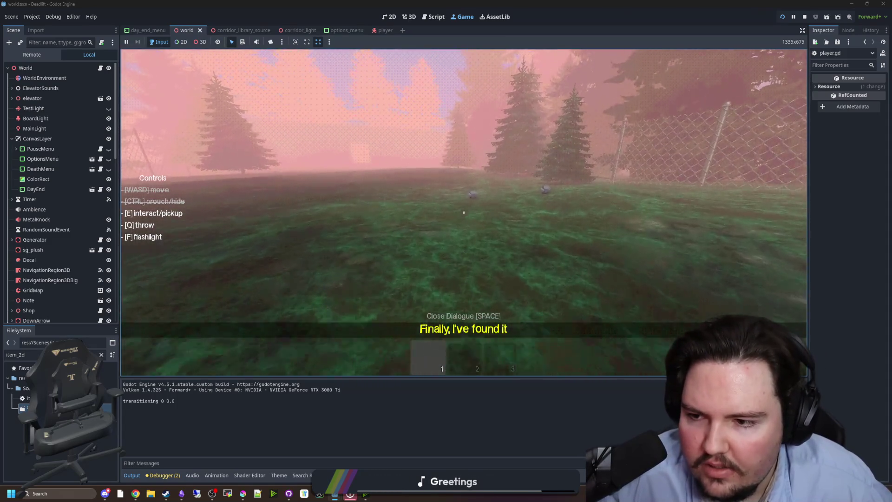
key("f")
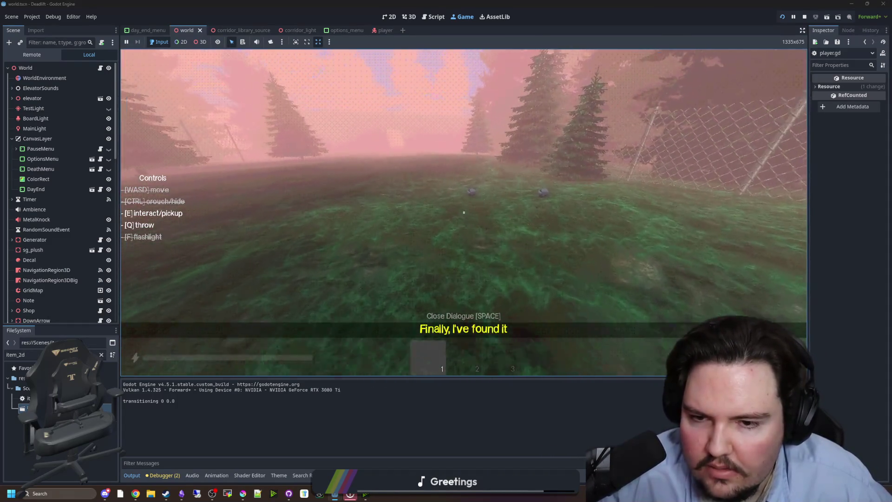
key("w")
key("e")
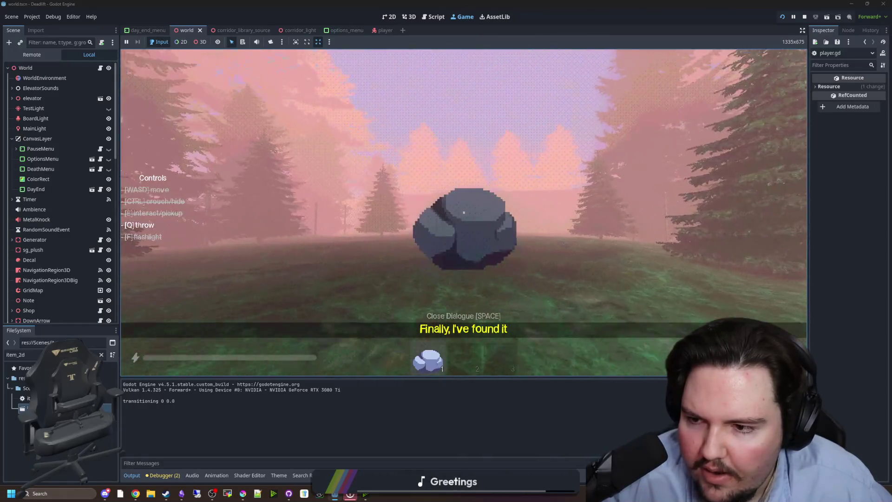
key("q")
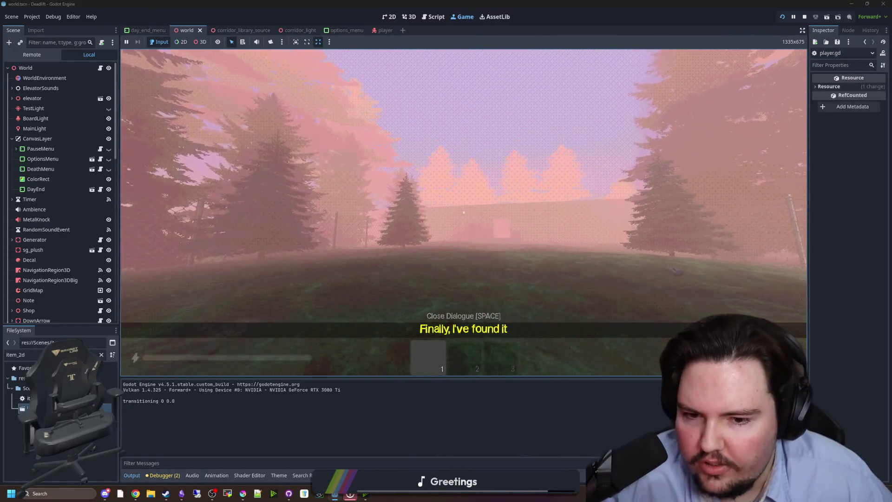
key("space")
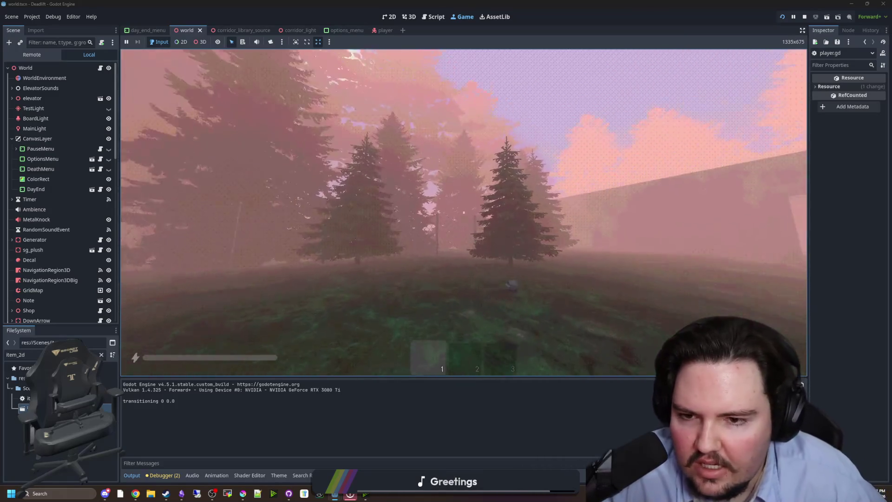
key("e")
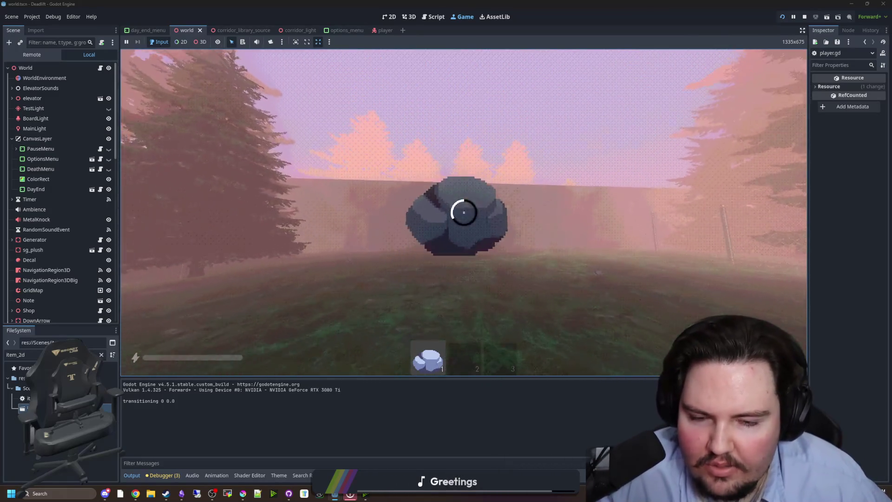
key("q")
key("super")
key("super")
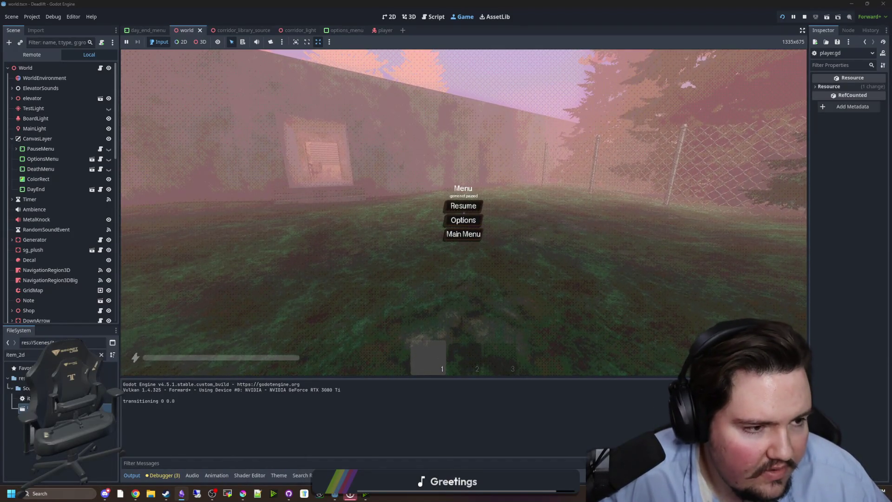
Walk up the steps into the elevator and pause the game
key("w")
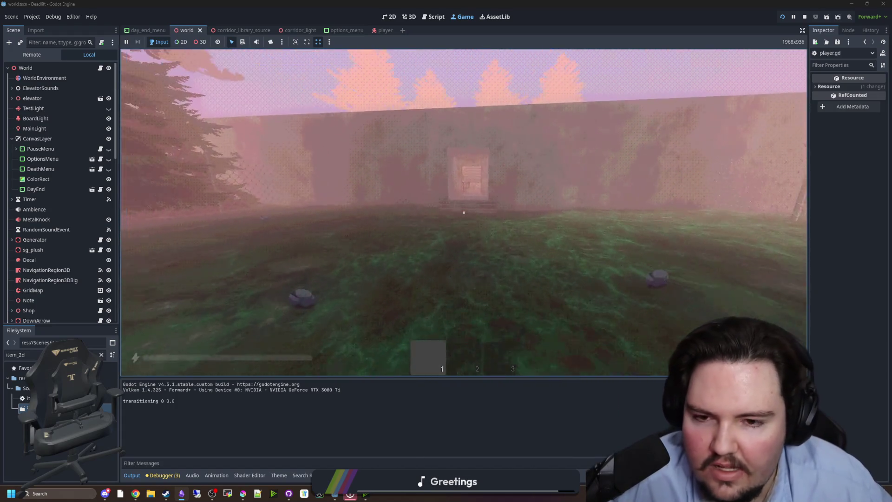
key("w")
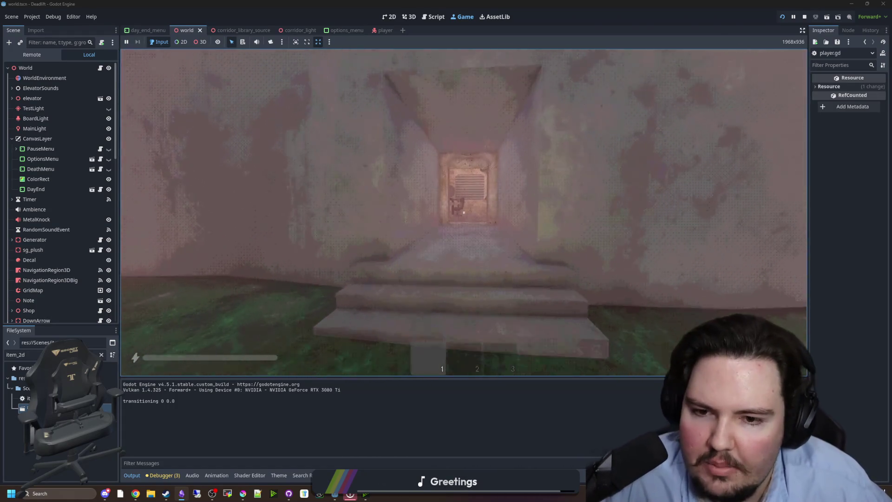
key("w")
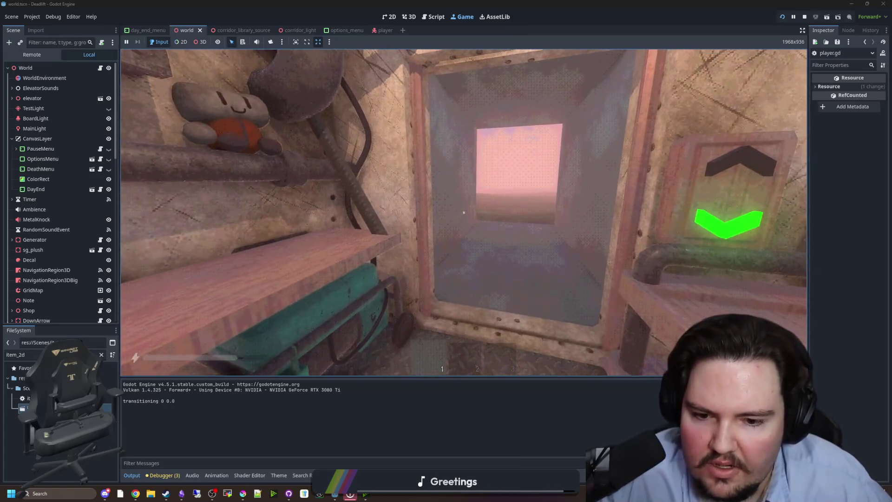
key("super")
left_click(545, 268)
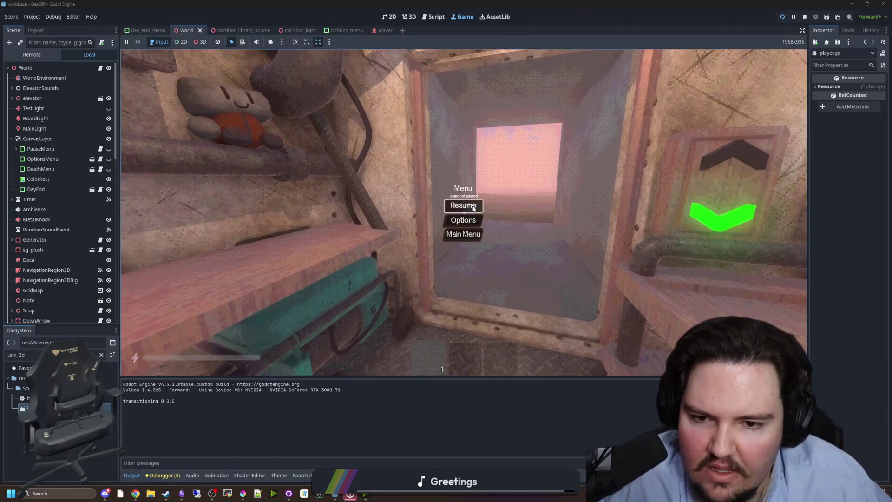
key("super")
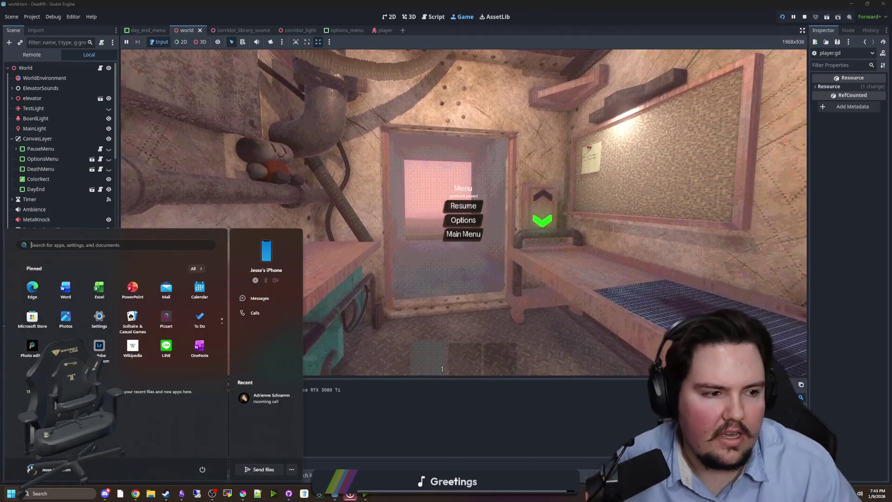
Climb out of the shaft into the forest, then walk back to the elevator shelf
key("super")
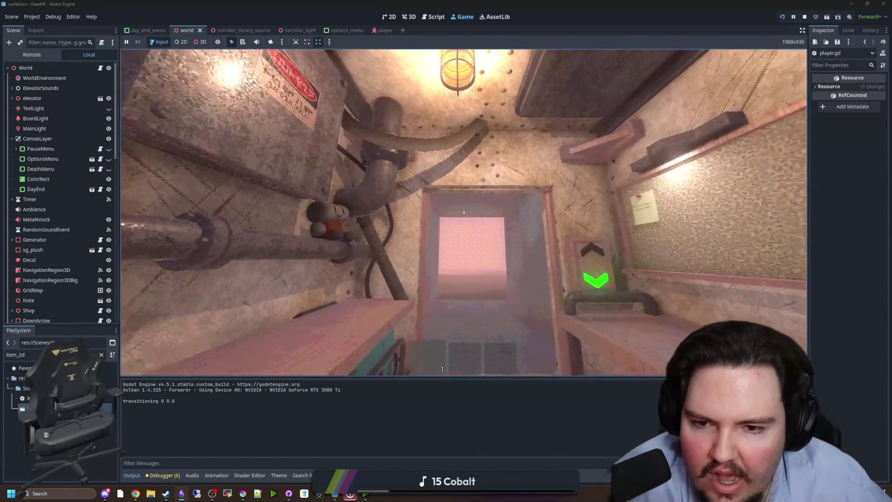
key("w")
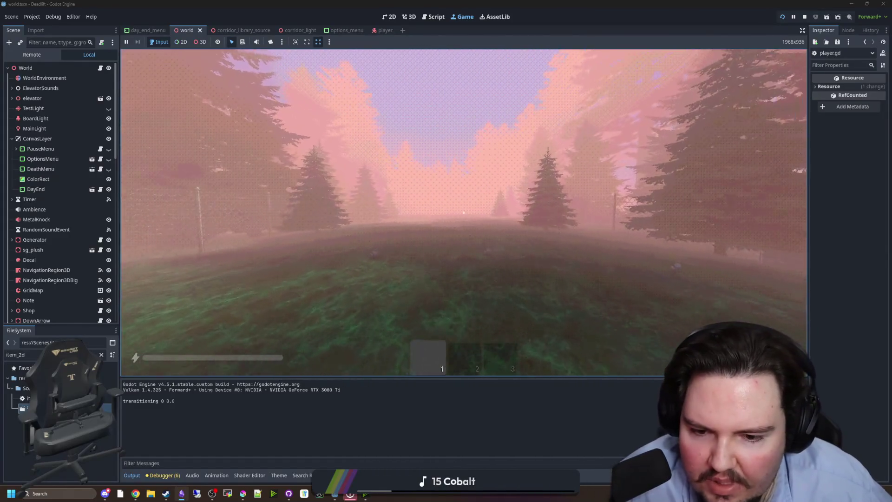
key("3")
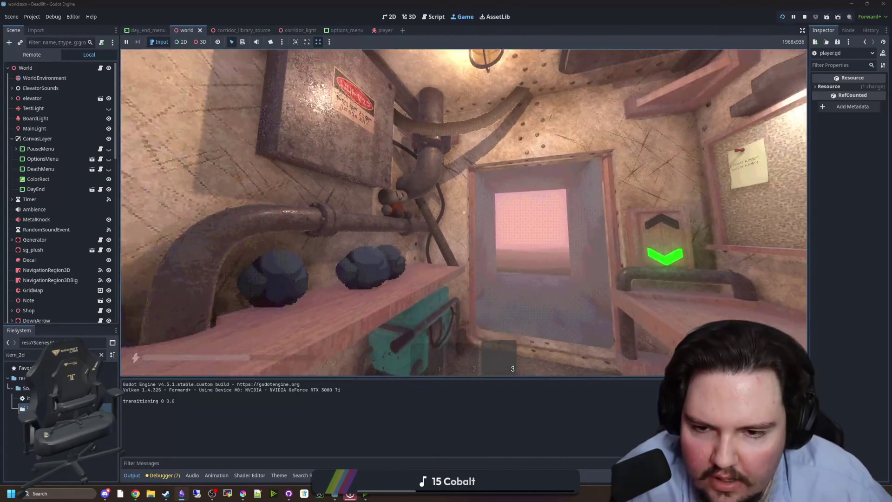
key("w")
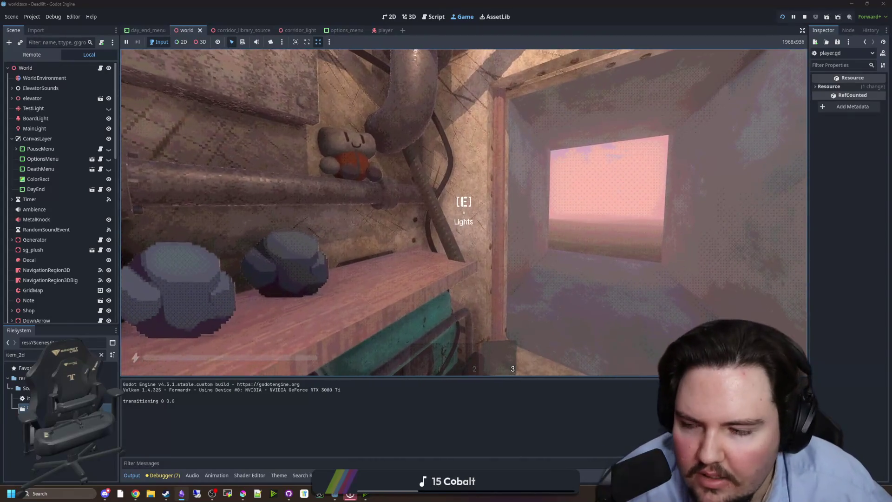
scroll(42, 260, "down", 5)
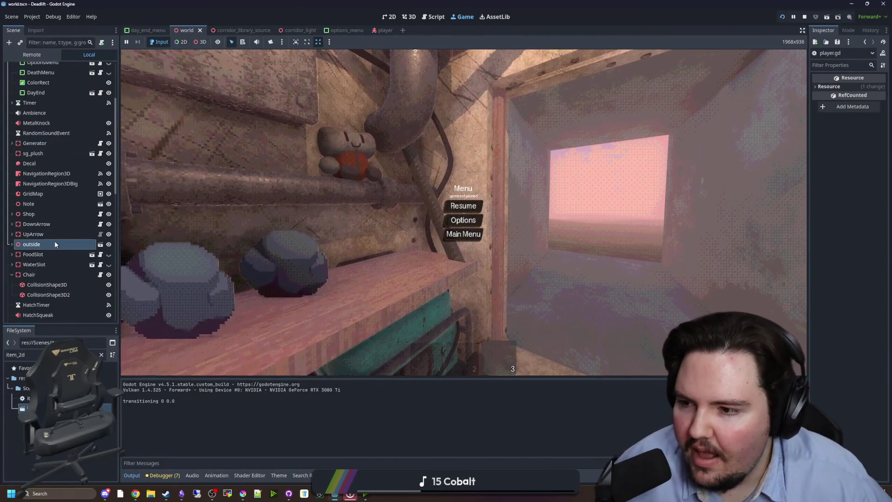
Collapse Chair, ElevatorArea, StaticBody3D, Area3D, CrafterButton and MainMenu in the Remote Scene tree
left_click(11, 275)
left_click(12, 258)
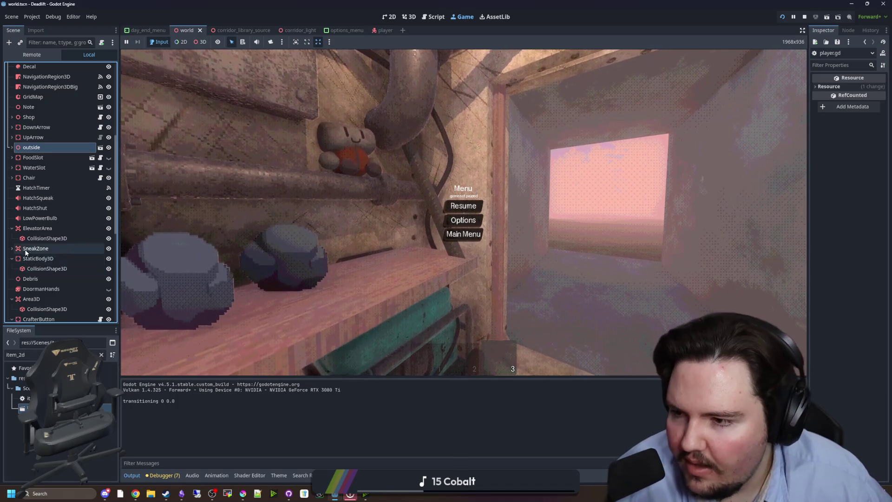
left_click(11, 228)
left_click(11, 278)
left_click(12, 289)
left_click(12, 299)
scroll(14, 298, "down", 3)
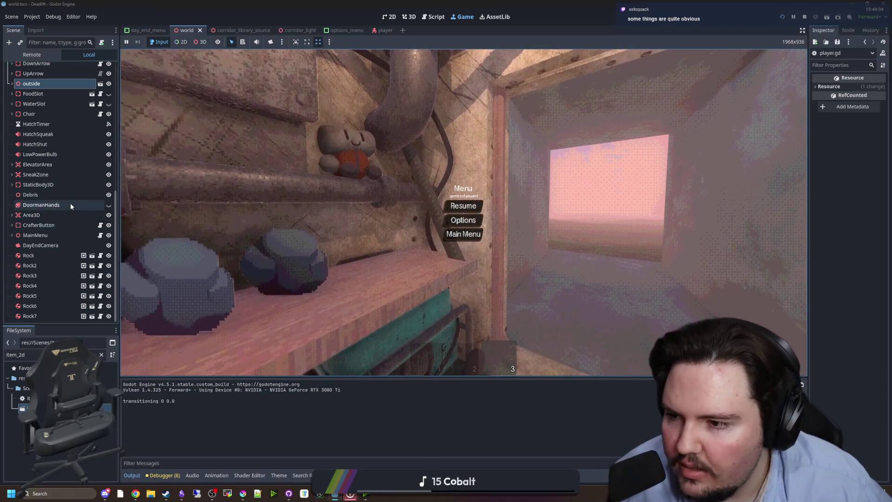
scroll(49, 219, "up", 3)
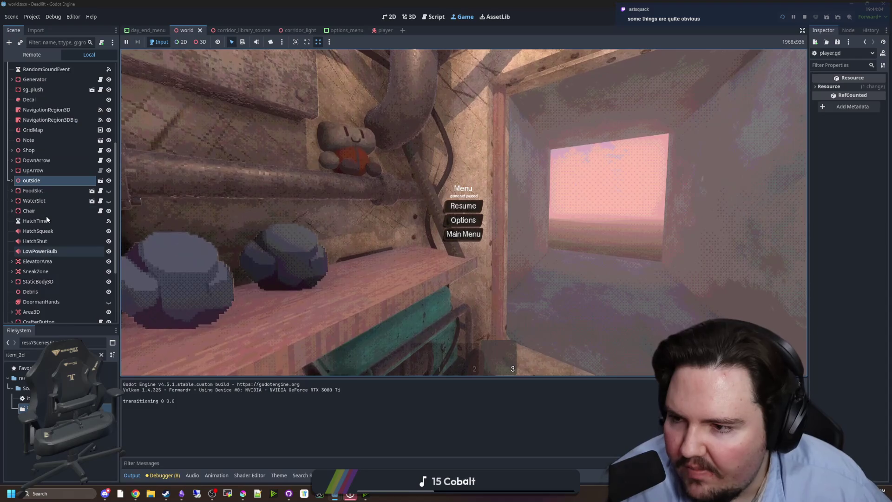
scroll(52, 211, "up", 3)
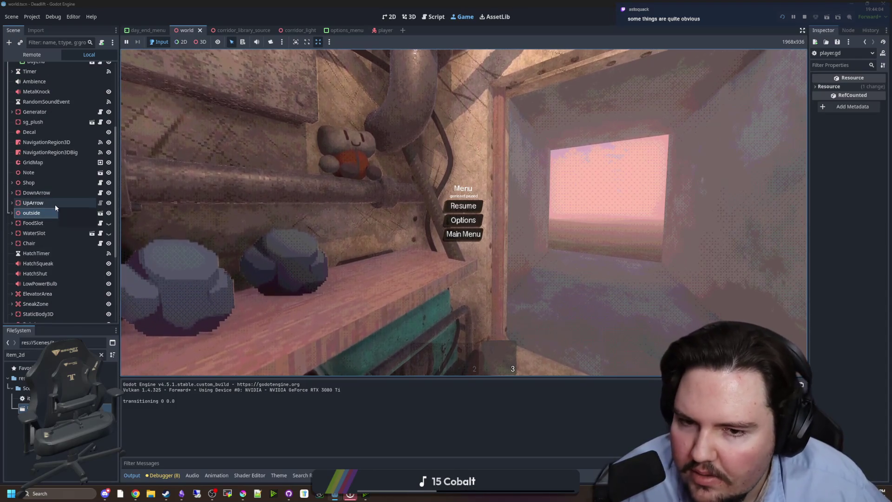
scroll(57, 210, "up", 3)
scroll(57, 210, "up", 3)
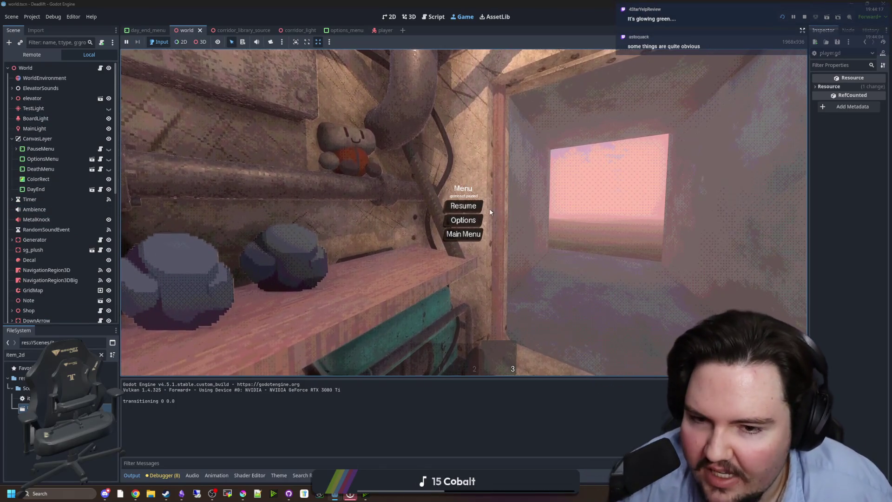
Resume the game, walk to the elevator's Descend control, and pause
left_click(467, 208)
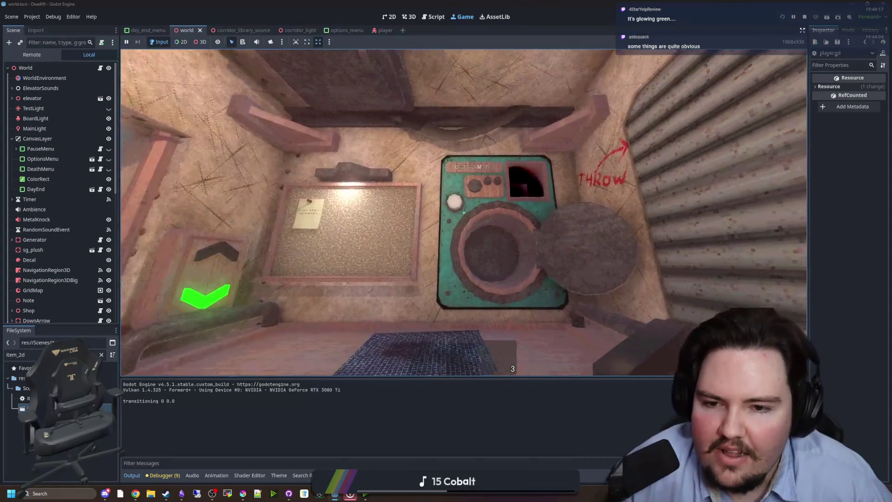
key("w")
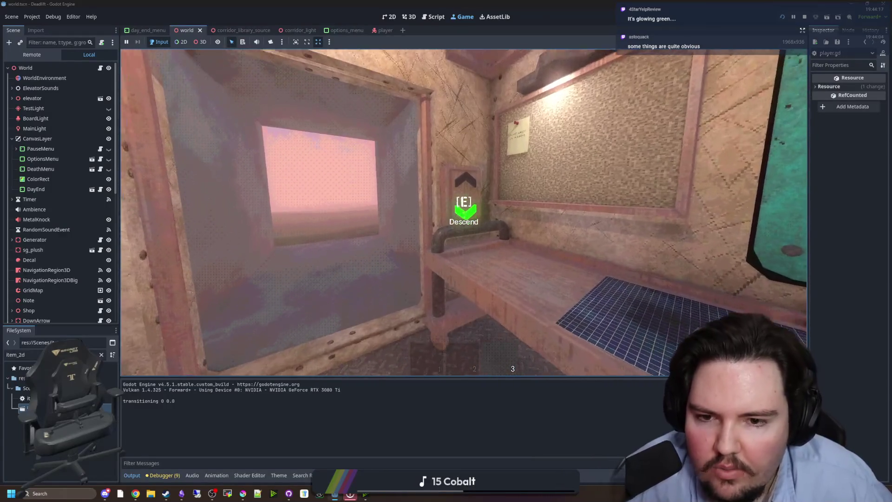
key("super")
Read through the 3D Item Highlighter and simplest outline shader pages in the browser
mouse_move(135, 495)
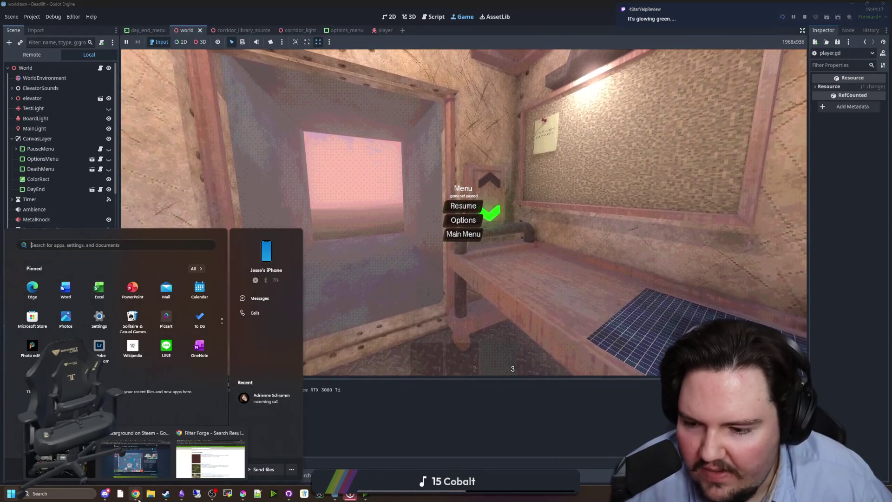
mouse_move(204, 474)
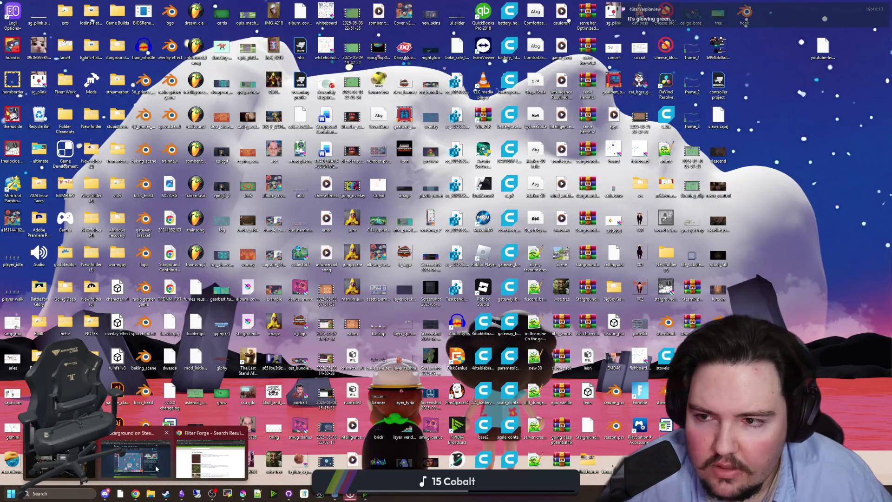
key("alt+Tab")
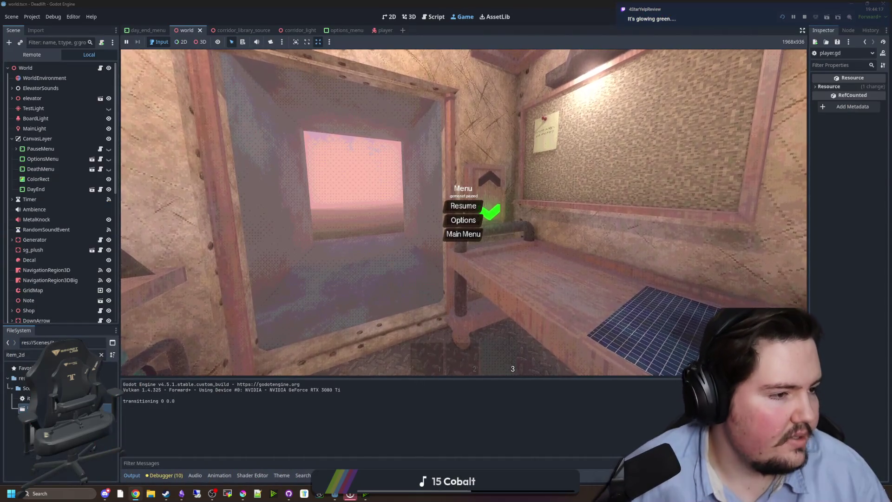
key("alt+Tab")
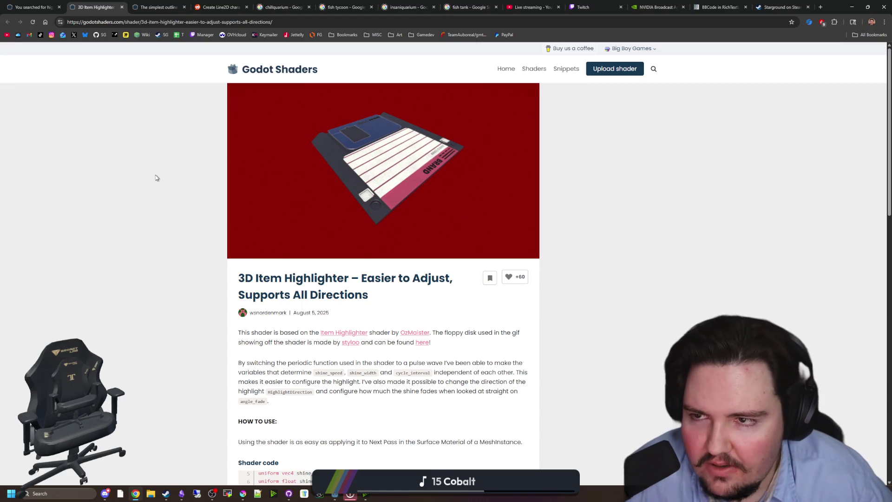
scroll(231, 272, "down", 6)
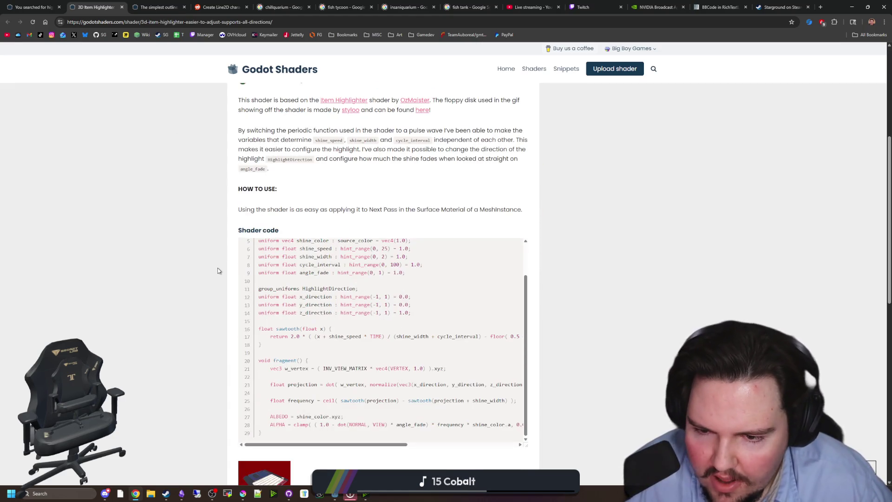
scroll(231, 272, "down", 8)
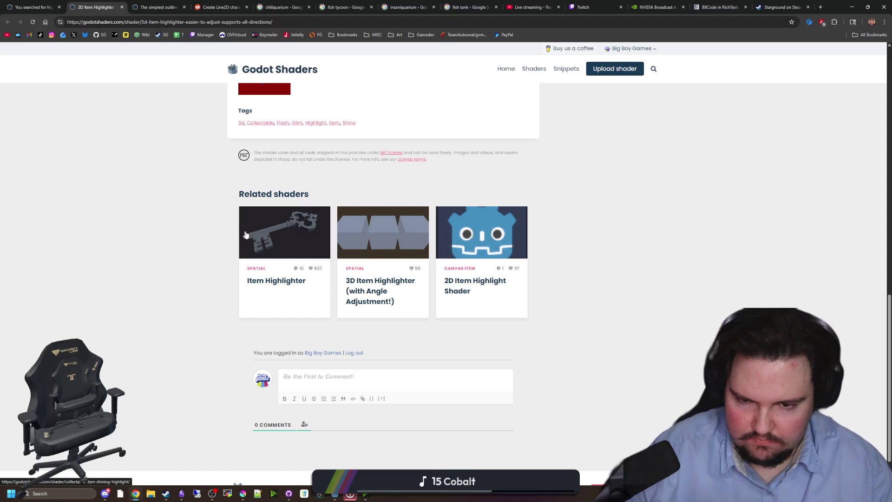
scroll(246, 234, "up", 15)
key("ctrl+Tab")
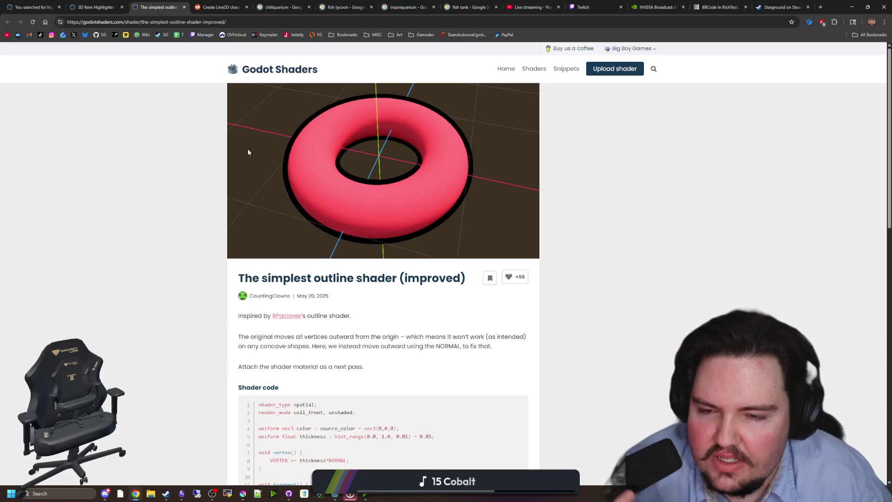
scroll(389, 268, "down", 3)
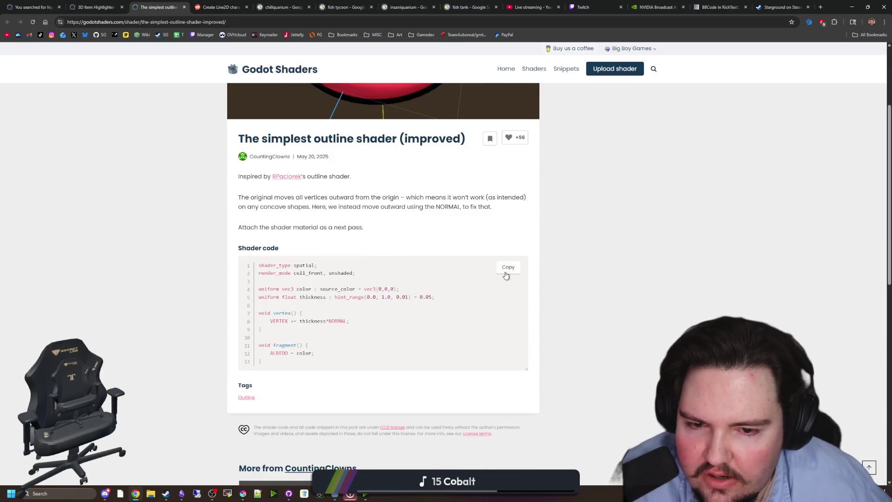
scroll(710, 264, "up", 3)
Back in Godot, briefly resume the game, switch to the 3D view, and stop the game
key("alt+Tab")
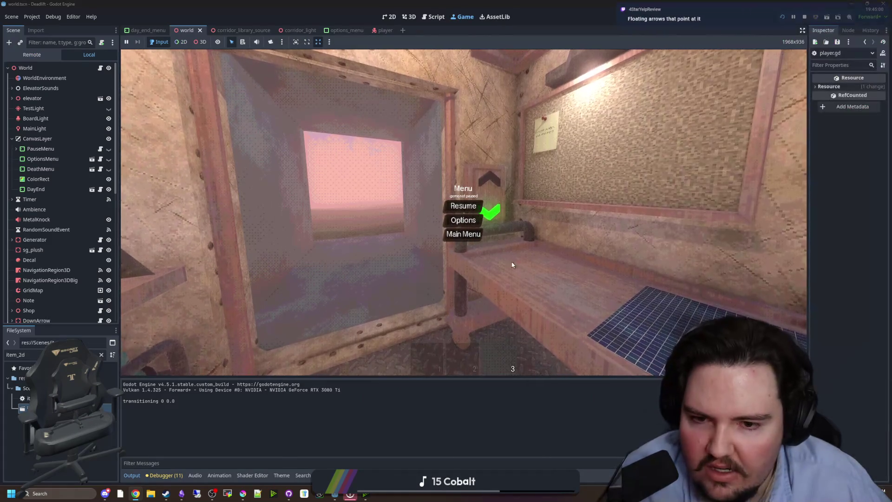
left_click(464, 207)
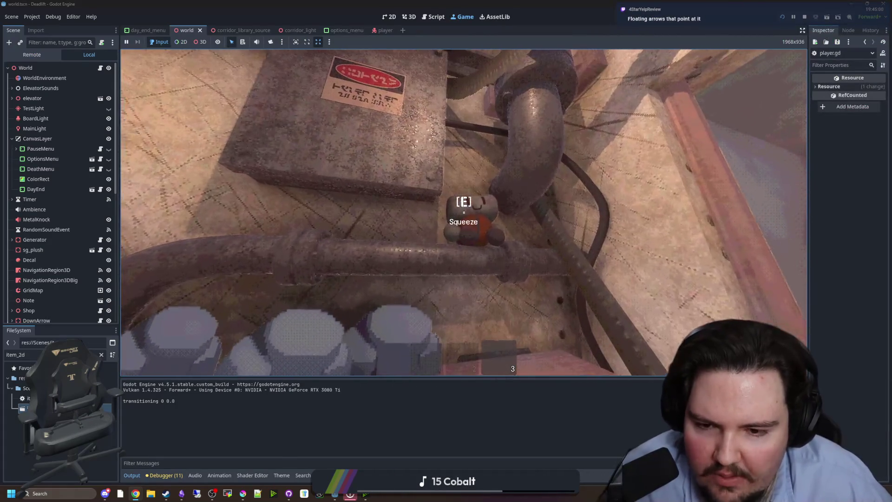
key("super")
key("super")
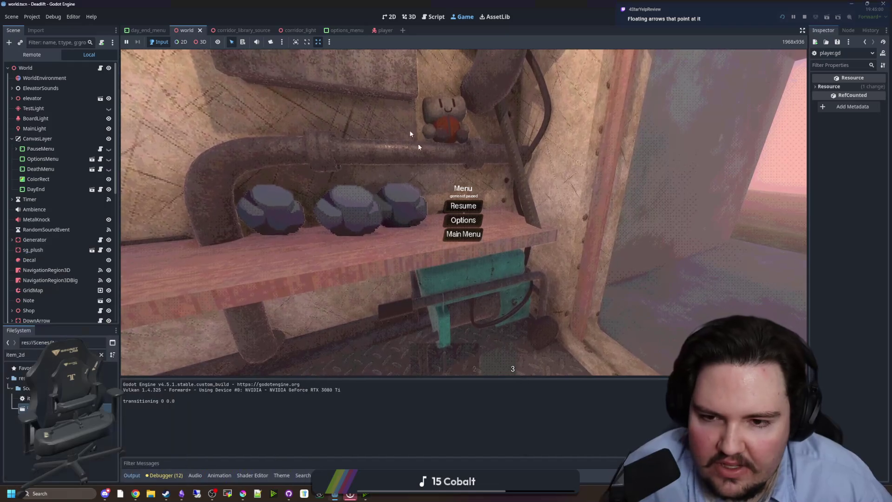
left_click(413, 16)
left_click(806, 17)
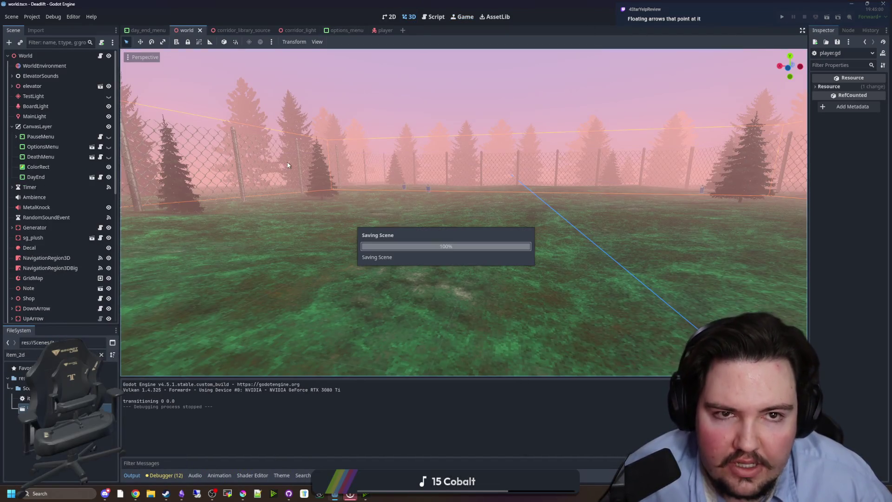
Filter the FileSystem for 'interact' and open interactable.gd
left_click(101, 354)
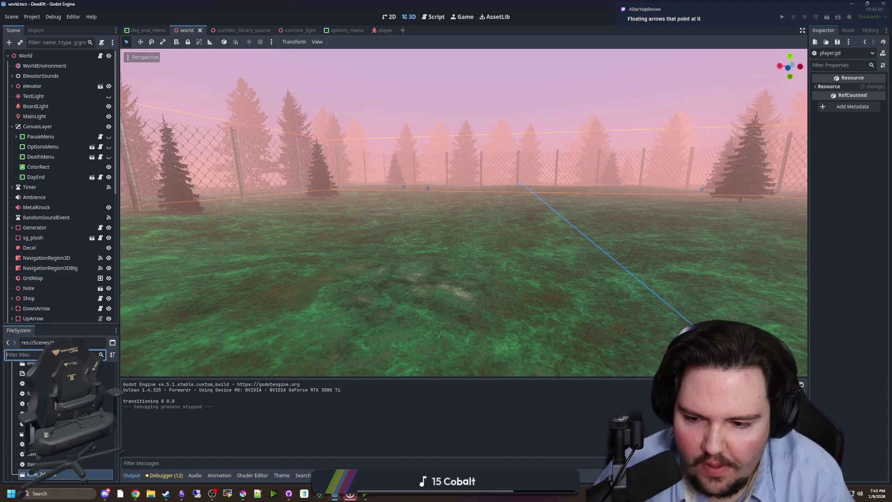
type("interact")
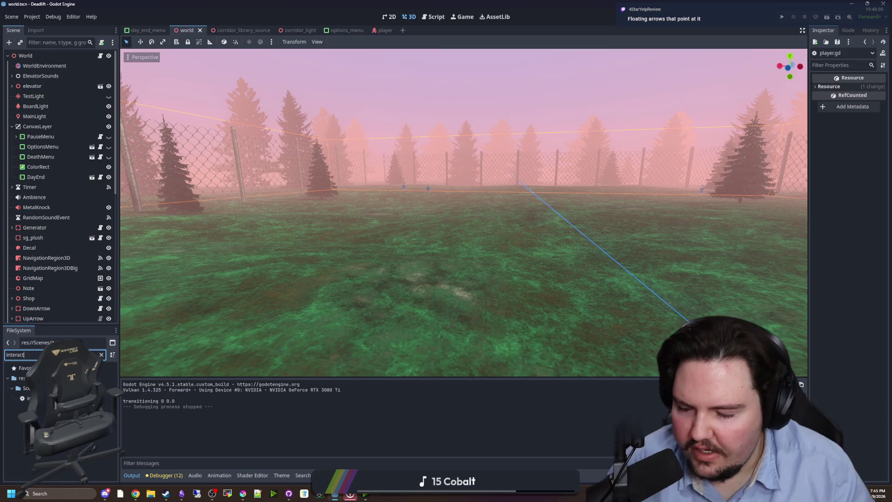
double_click(28, 398)
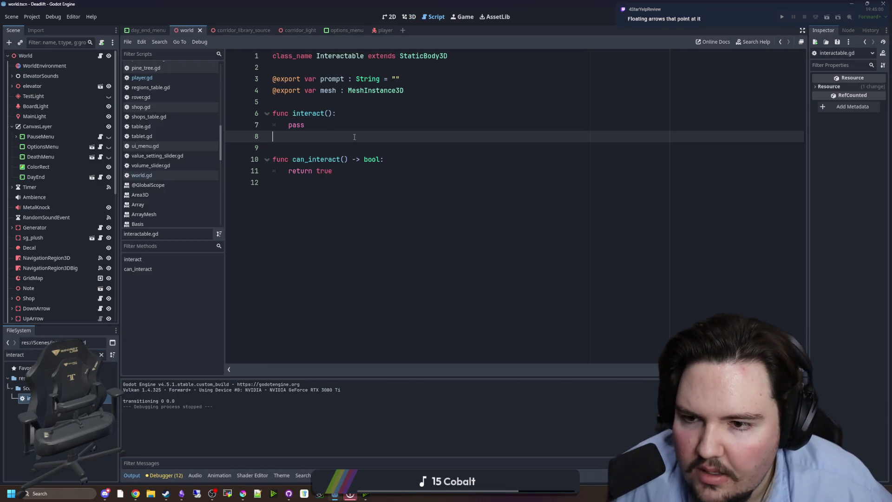
Add 'func _ready() -> void:' above interact with an 'if mesh:' check and a partial 'mesh.' call
left_click(360, 113)
left_click(352, 103)
key("Return")
key("Return")
key("Up")
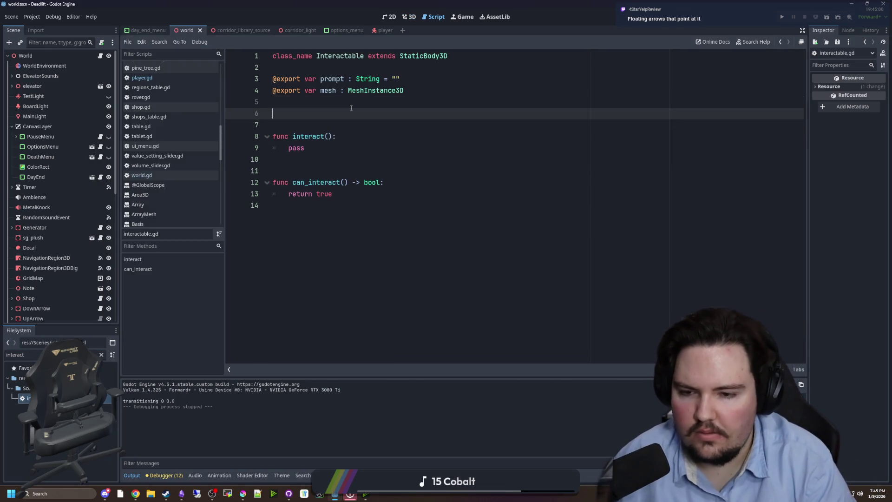
key("Return")
key("BackSpace")
type("a")
key("Return")
key("Return")
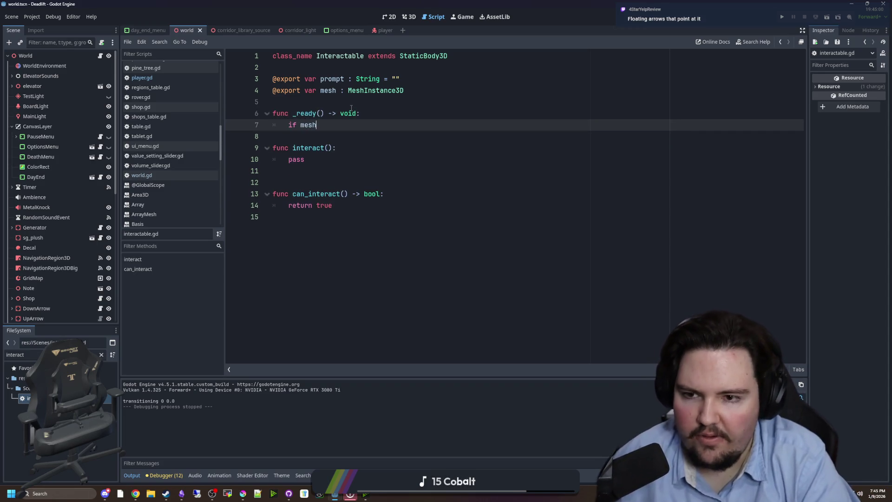
type(":")
key("Return")
type("shader_type spatial; render_mode cull_front, unshaded;  uniform vec3 color : source_color = vec3(0,0,0); uniform float thickness : hint_range(0.0, 1.0, 0.01) = 0.05;  void vertex() { \tVERTEX += thickness*NORMAL; }  void fragment() { \tALBEDO = color; }")
key("ctrl+z")
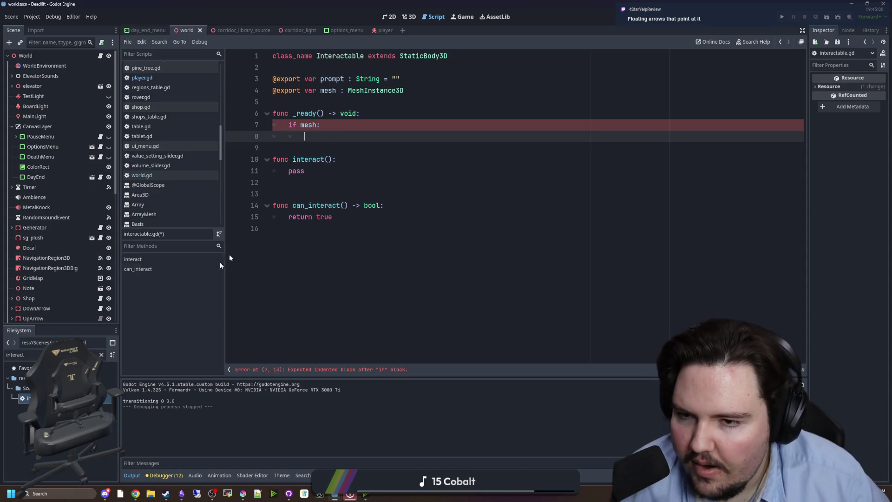
type(".")
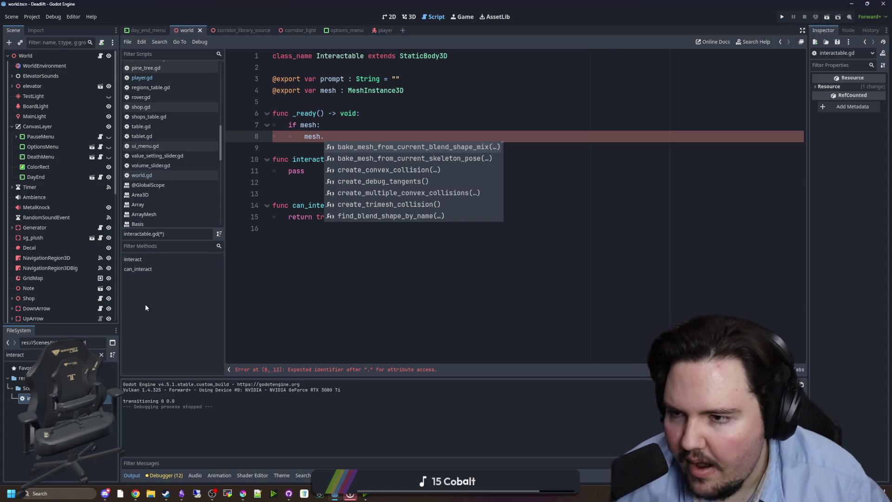
Filter the FileSystem for 'wo' and select the world scene
left_click(101, 355)
type("world")
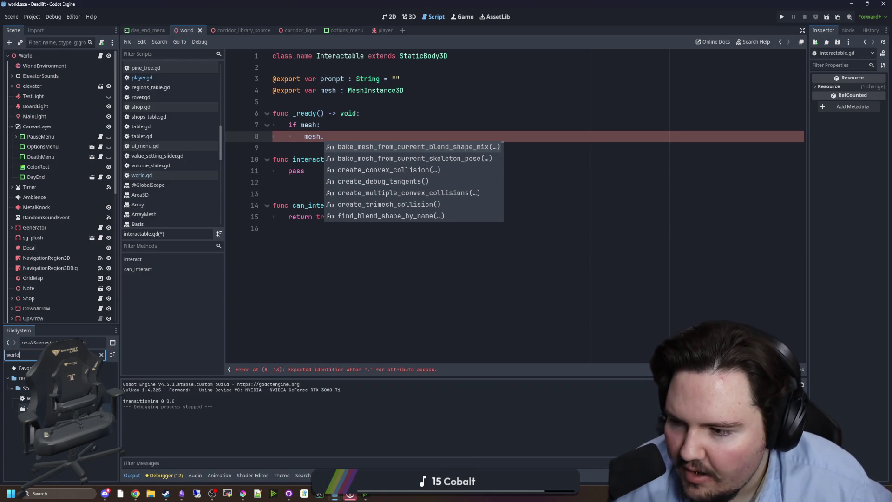
left_click(65, 408)
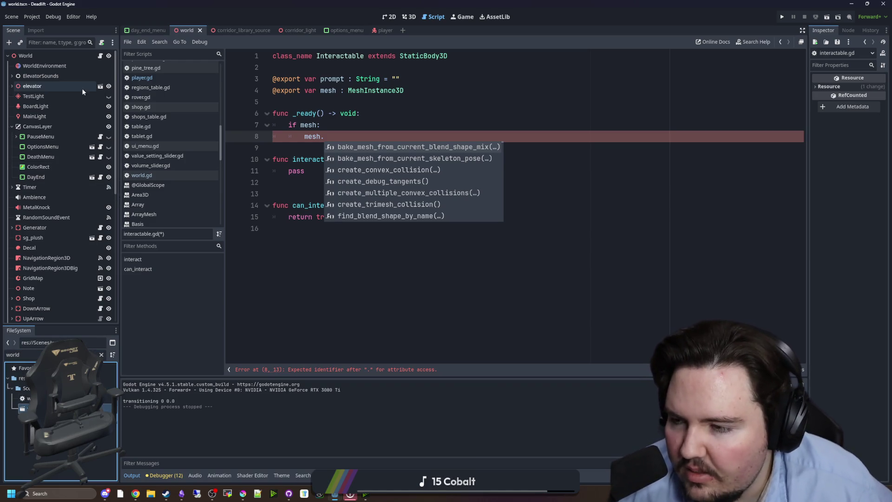
Open the sg_plush scene from the Scene tree and select its Mesh node
scroll(90, 161, "down", 5)
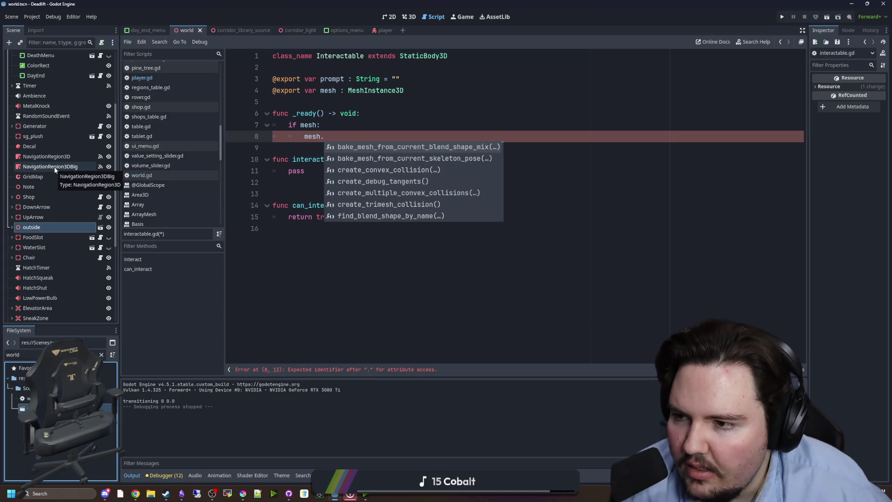
scroll(46, 149, "up", 2)
left_click(35, 103)
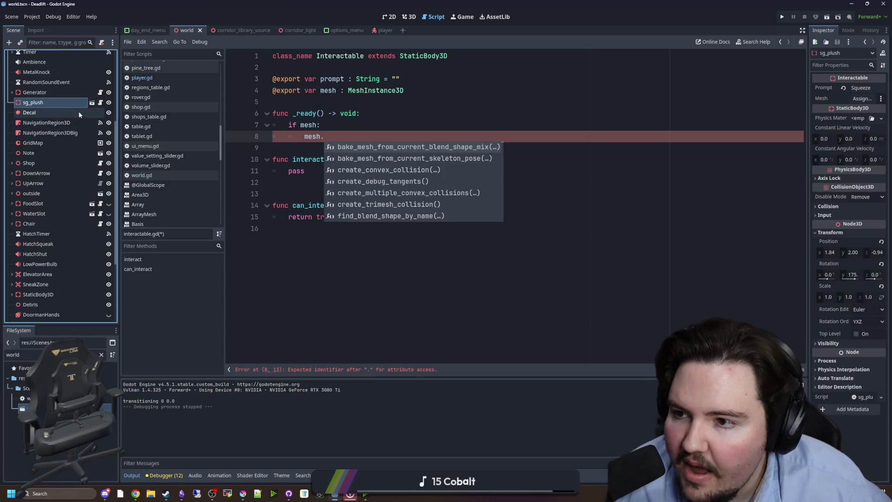
left_click(93, 103)
left_click(44, 65)
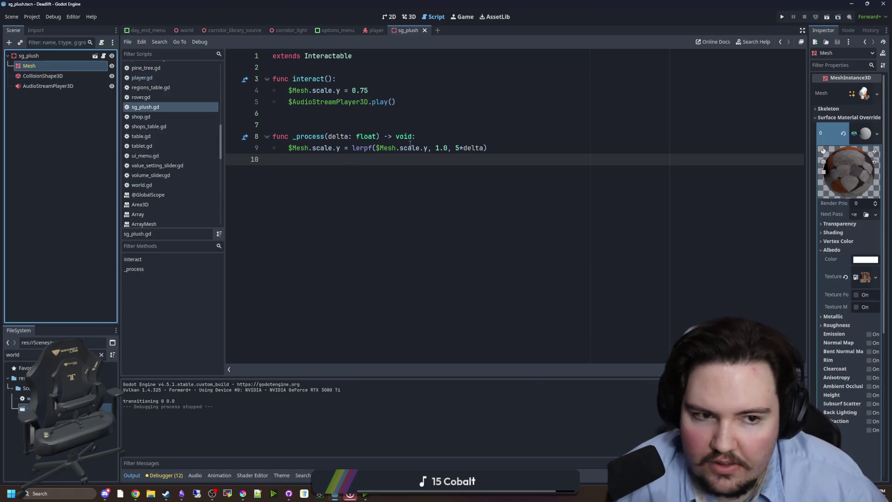
Inspect the Mesh's Surface Material Override in a widened Inspector, then return to interactable.gd
left_click_drag(813, 235, 703, 209)
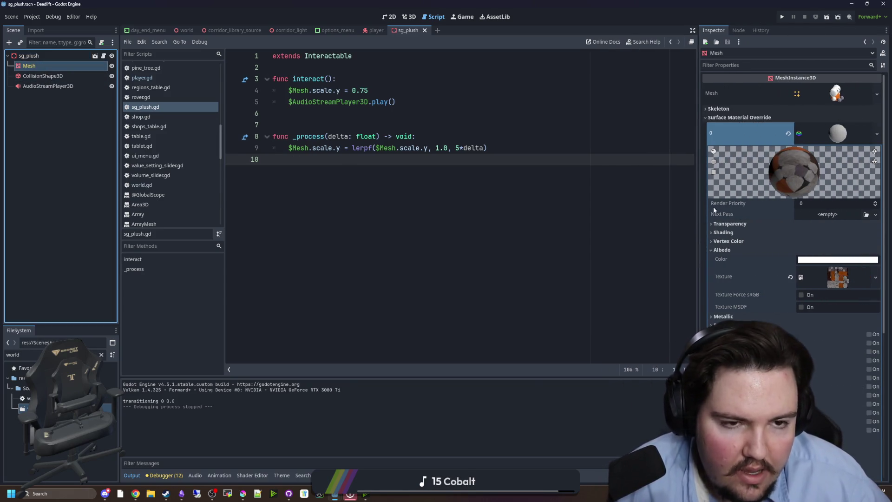
left_click(759, 117)
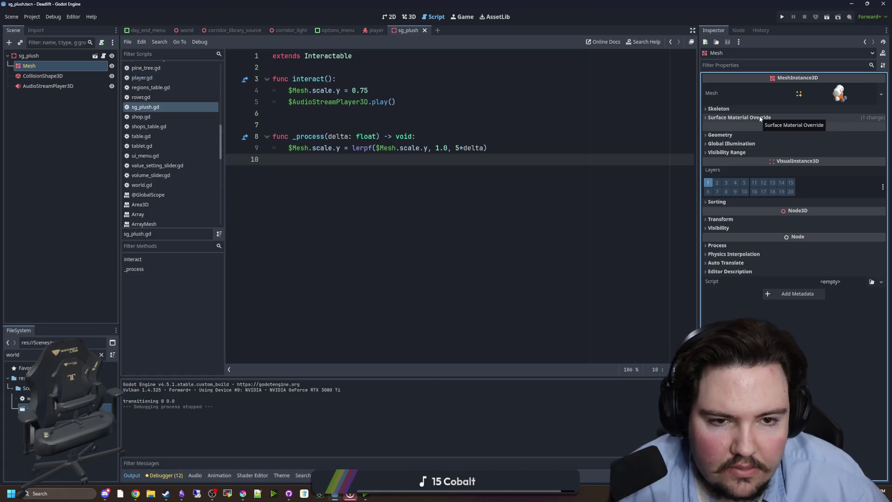
left_click(734, 135)
left_click(749, 118)
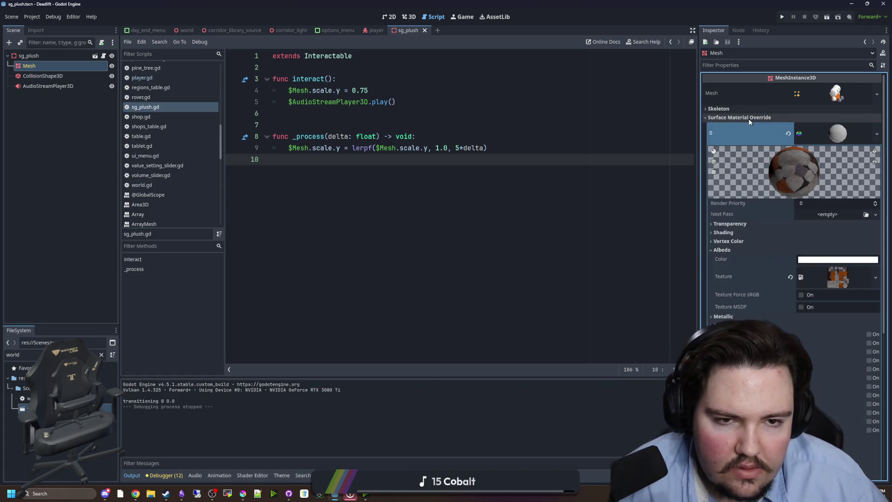
left_click(626, 173)
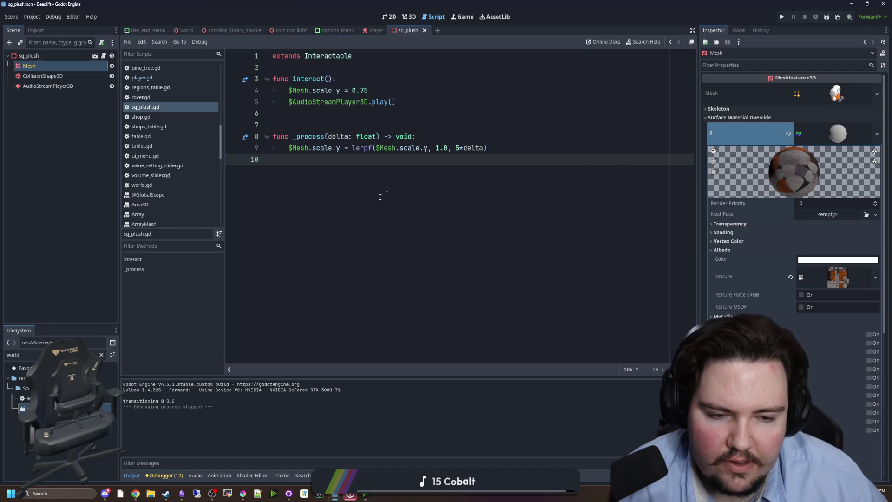
left_click(303, 118)
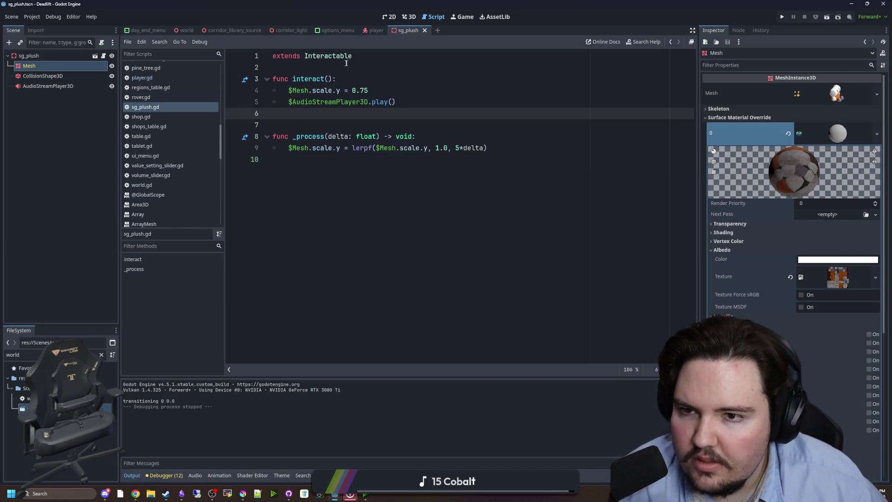
left_click(342, 57, "ctrl")
Complete mesh.get_surface_override_material in _ready and check its documentation
key("Escape")
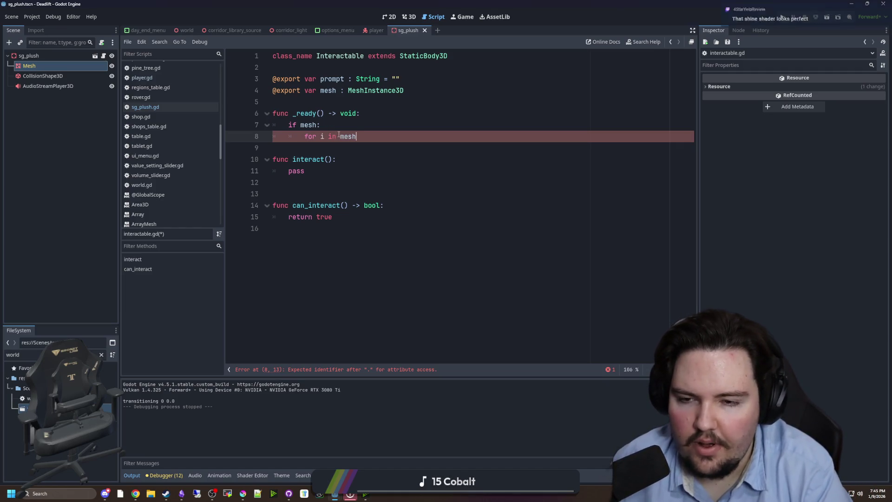
type(".get_surf")
key("Return")
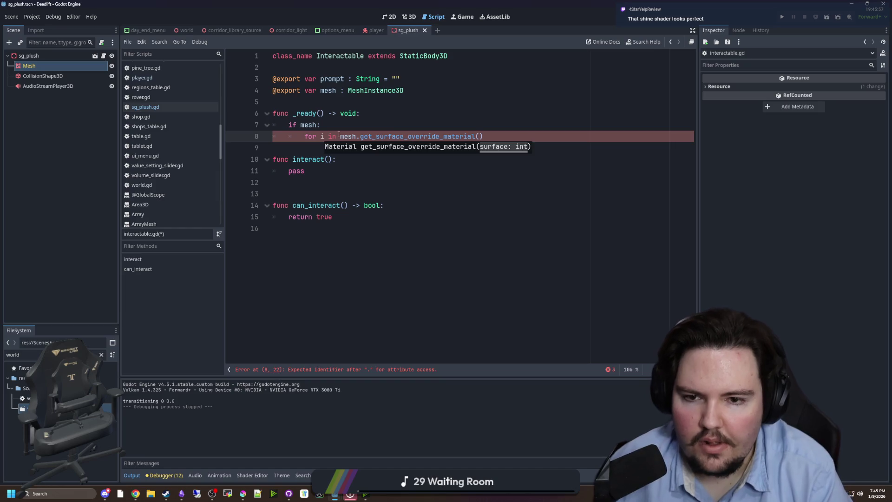
left_click(403, 138, "ctrl")
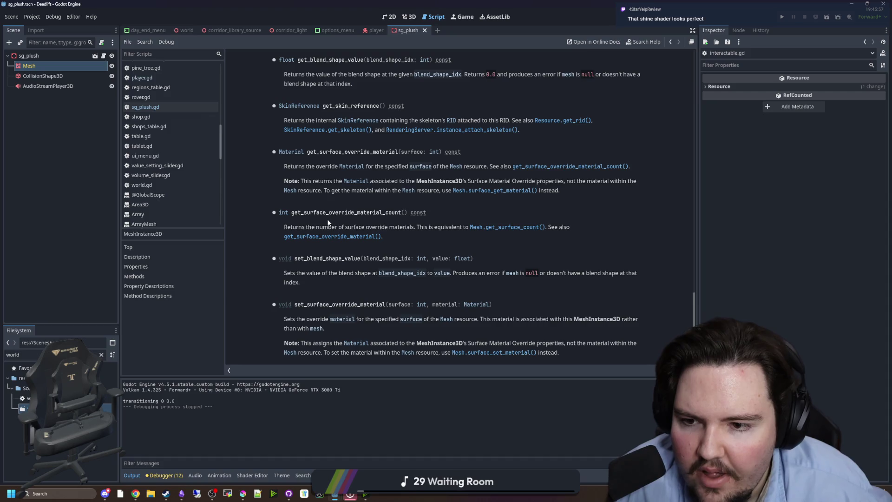
key("alt+Left")
Add a for-loop over get_surface_override_material_count() with the material lookup indexed by i
left_click(393, 125)
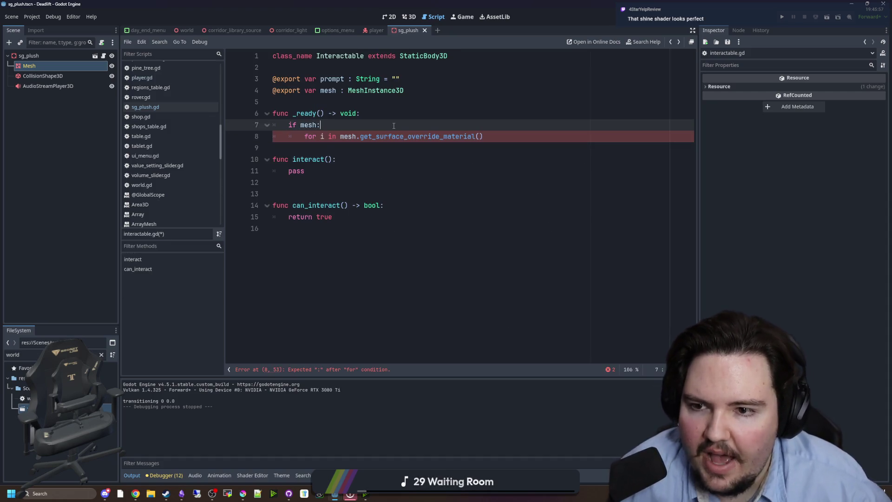
key("Return")
left_click(392, 148)
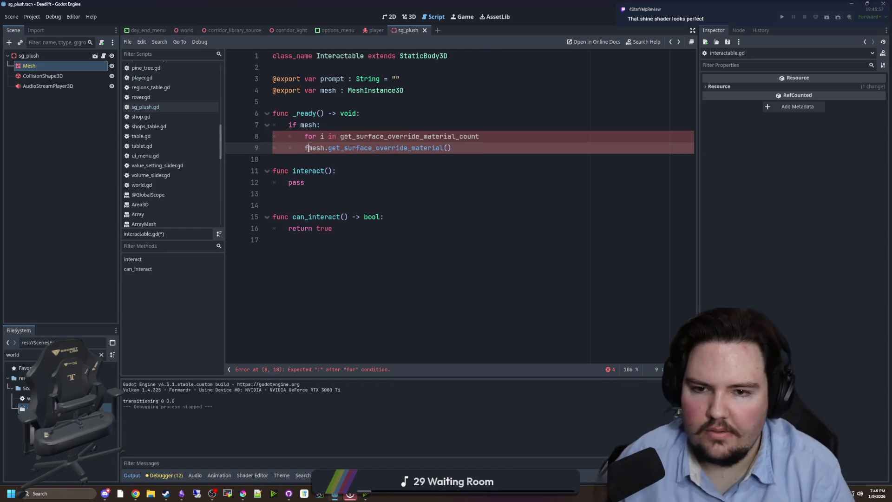
left_click(516, 139)
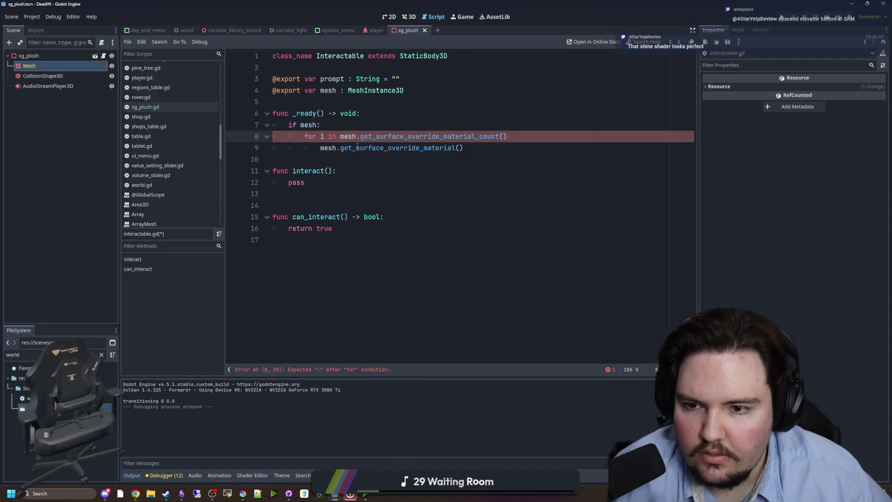
left_click(459, 148)
type("i")
key("Return")
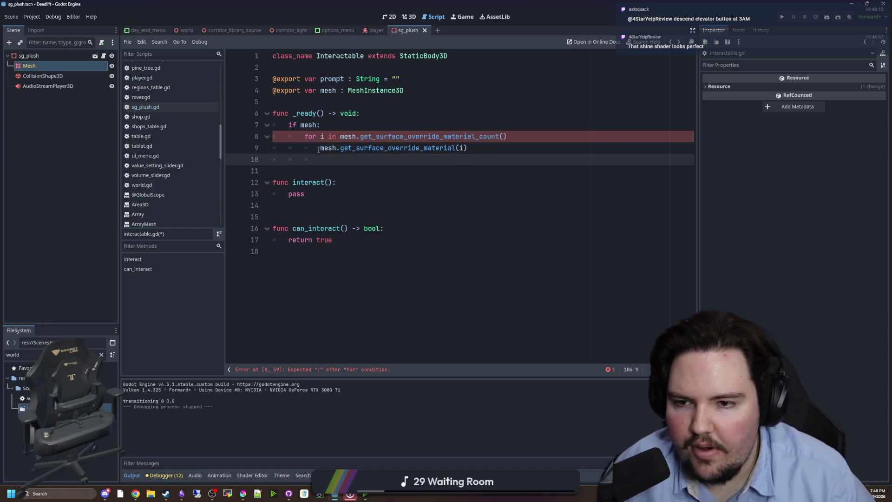
Store the lookup in var mat, add the for-loop's colon, and clean up line 10
left_click(319, 147)
type("var mat =")
key("Escape")
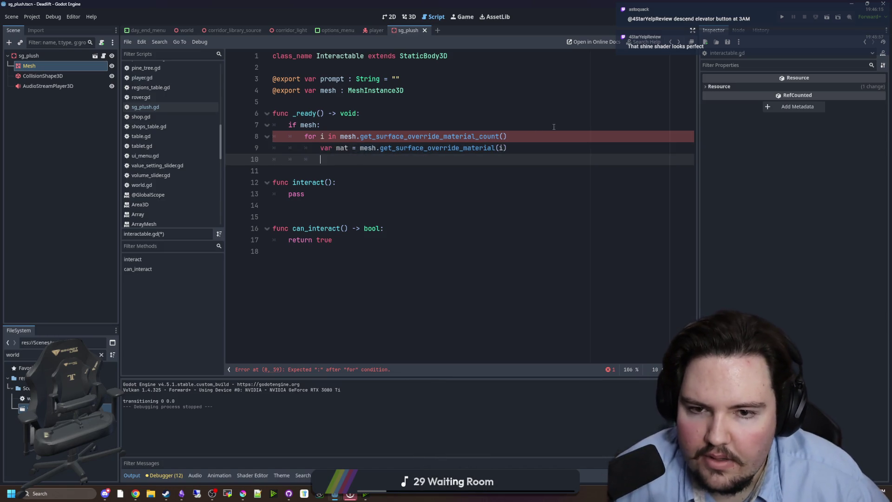
left_click(533, 135)
type(":")
left_click(356, 160)
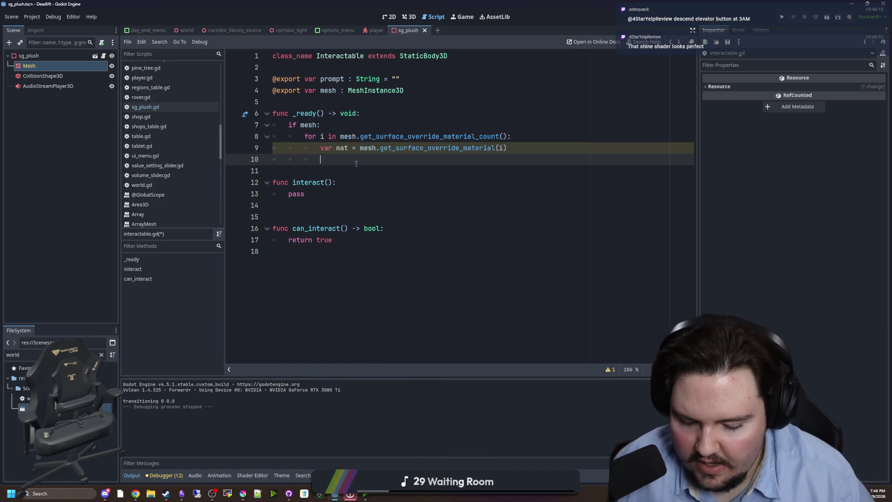
type(",")
key("BackSpace")
Start a mat. line, then inspect the Mesh node's surface override material details
type("mat.")
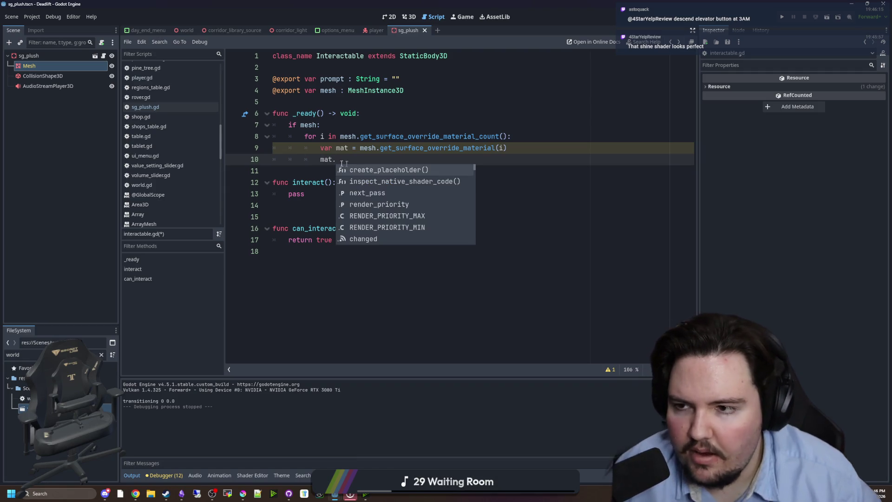
left_click(73, 67)
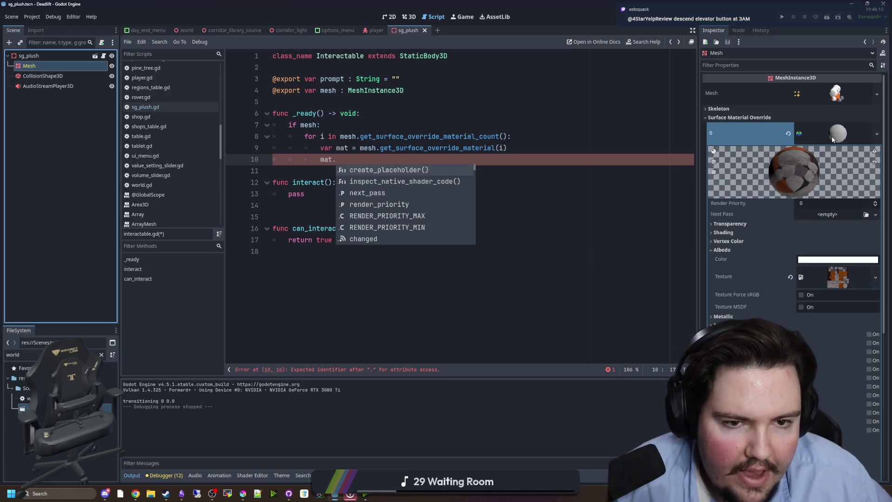
scroll(755, 247, "down", 4)
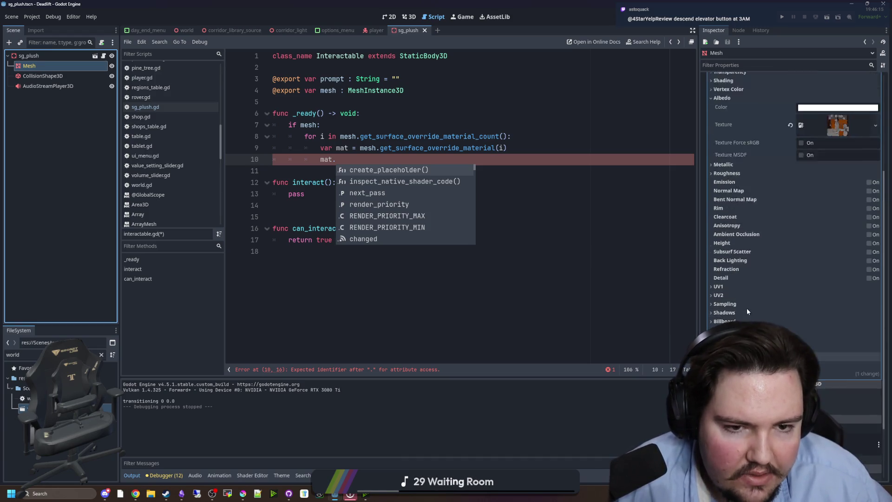
scroll(746, 308, "up", 2)
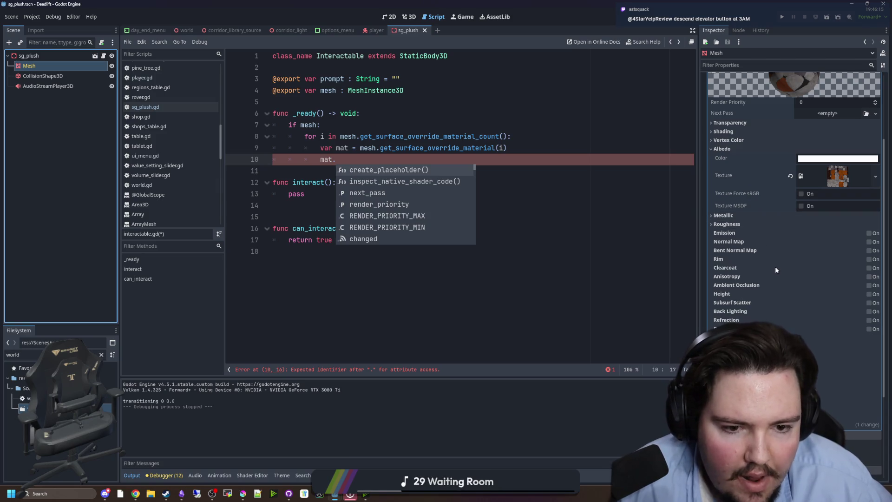
scroll(781, 260, "up", 4)
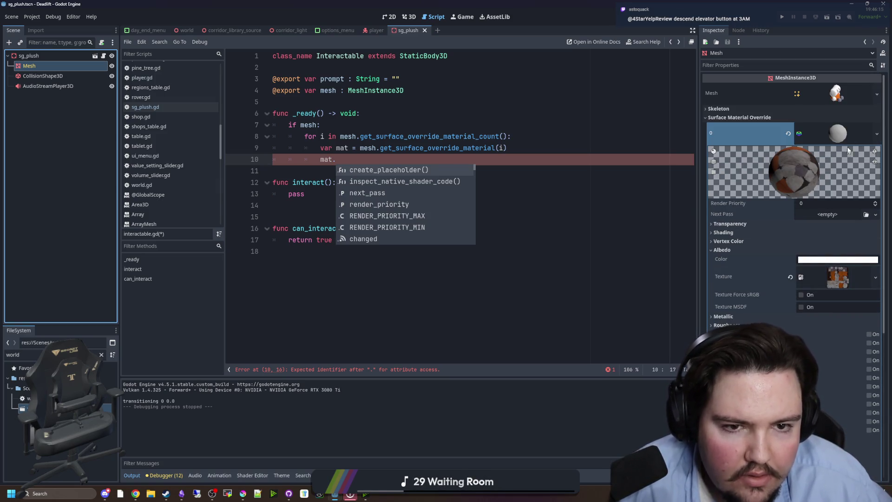
left_click(852, 135)
left_click(738, 157)
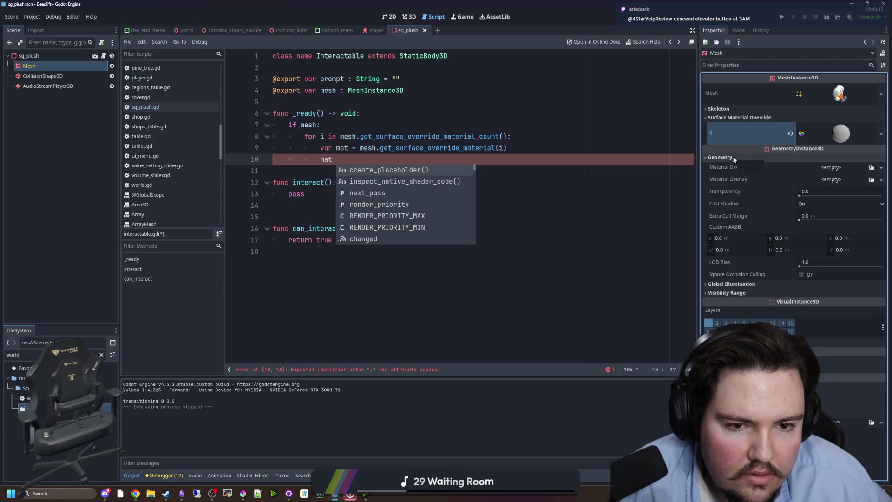
left_click(840, 134)
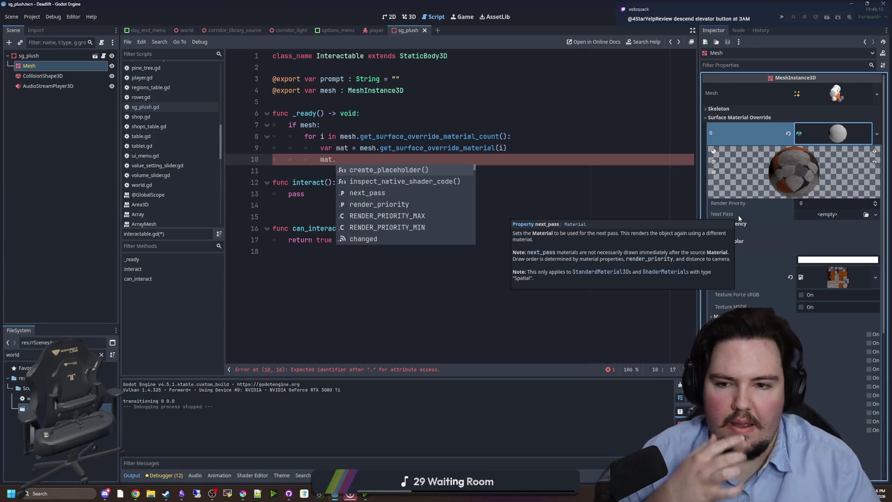
Write mat.next_pass = preload("interact") on line 10, replacing the initial highlight name
left_click(368, 159)
type("next")
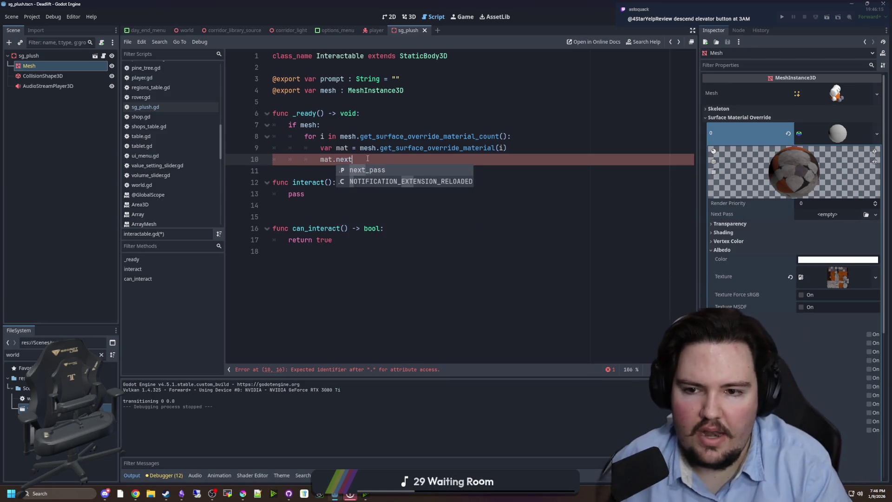
key("Return")
type("= preload(\"")
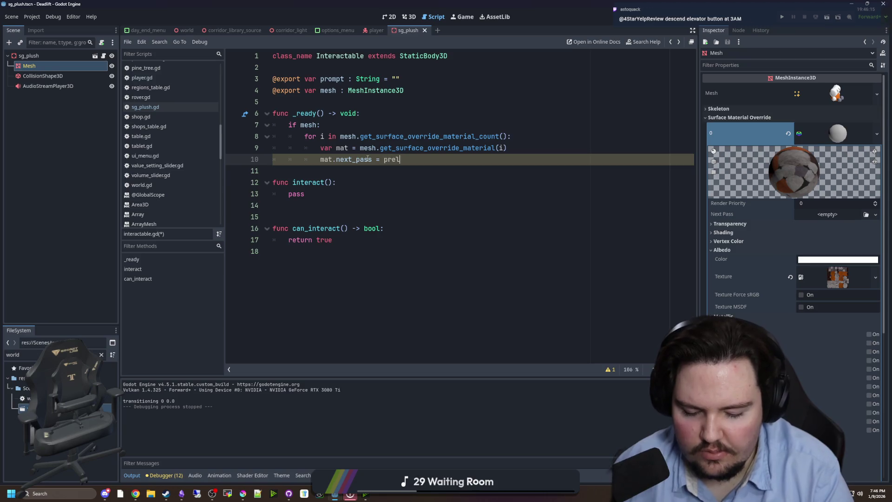
type("highlight")
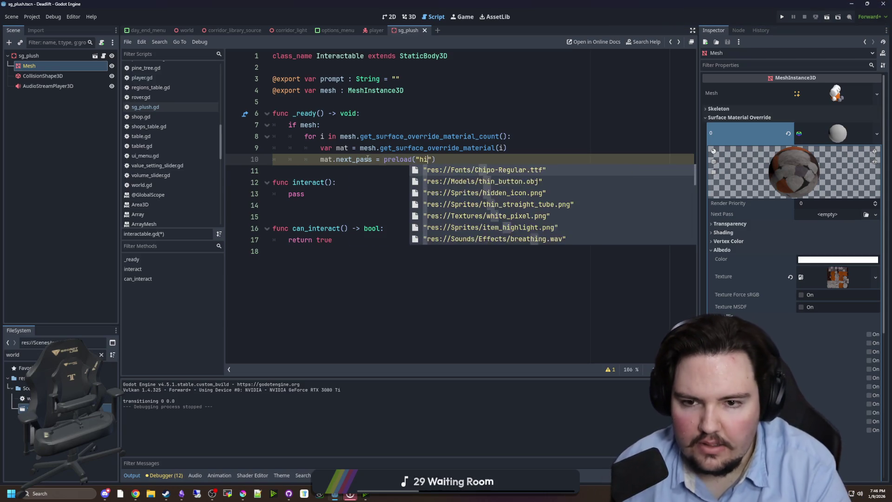
left_click(381, 175)
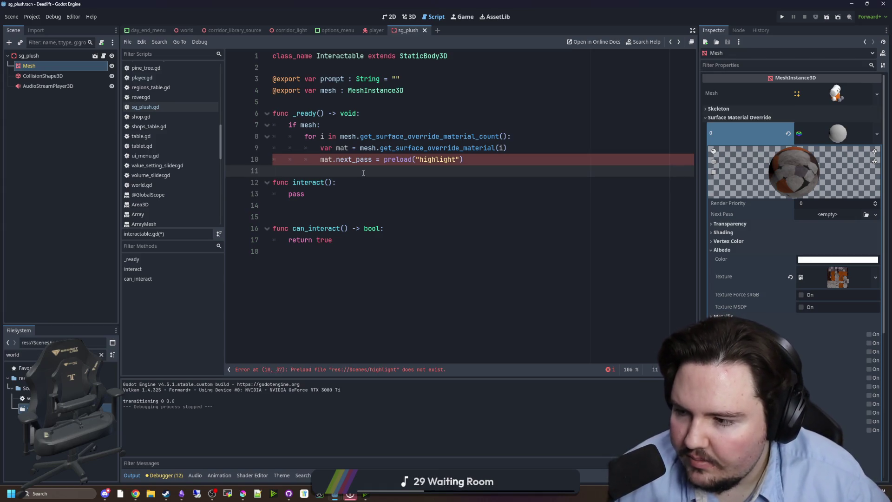
double_click(437, 159)
type("interact")
key("Down")
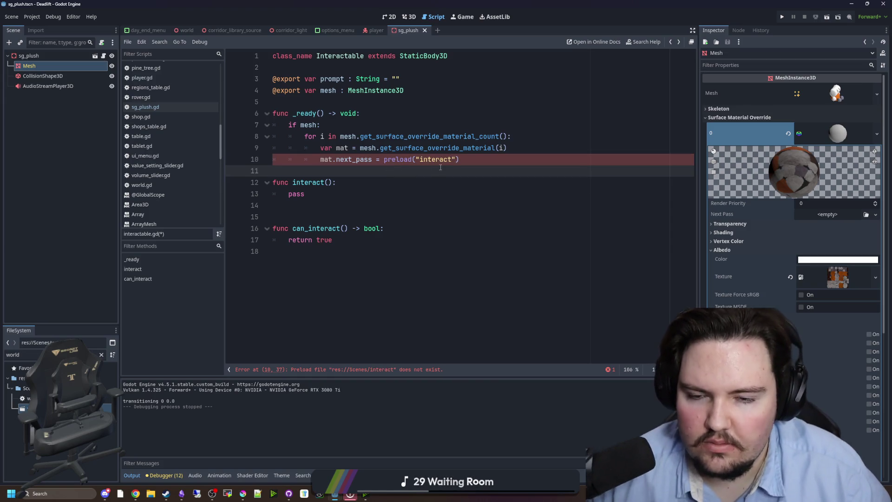
key("Down")
key("Down")
left_click(101, 354)
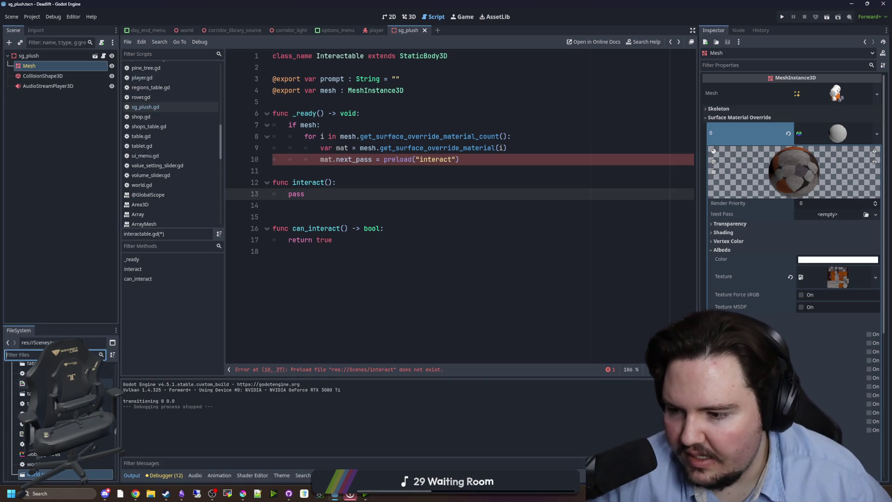
left_click(876, 214)
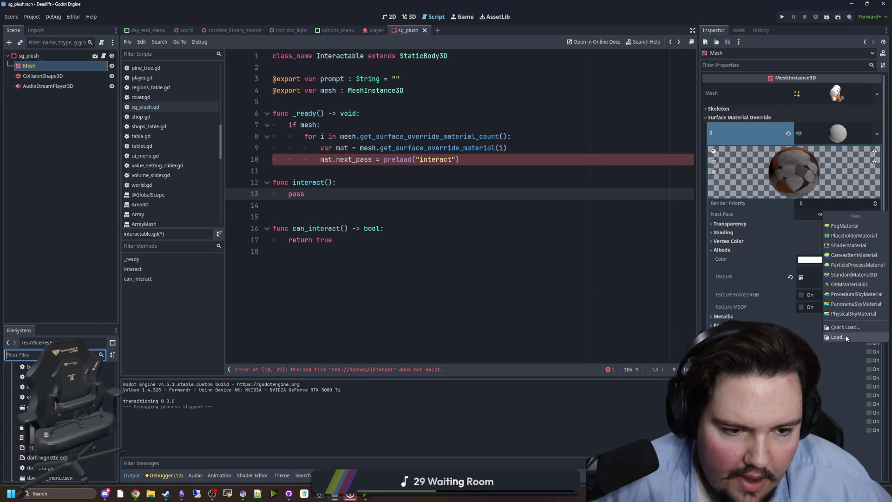
Give Next Pass a new ShaderMaterial with a new highlight.gdshader and open it for editing
left_click(811, 215)
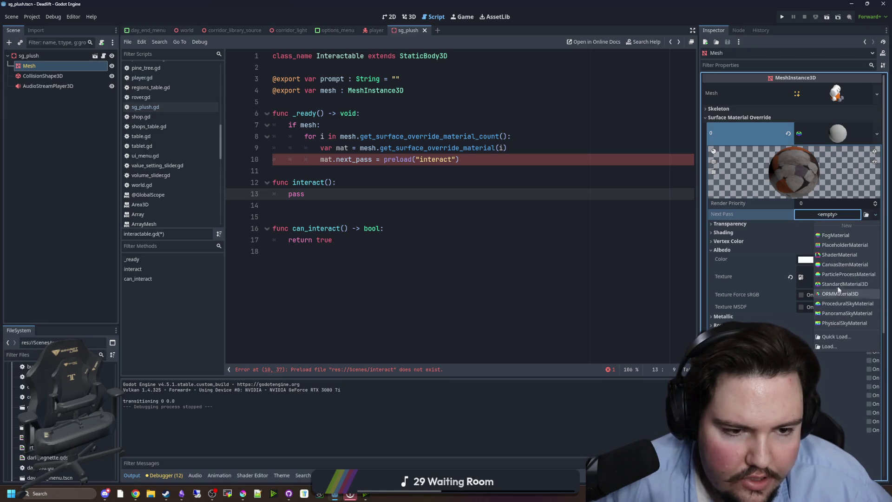
left_click(839, 255)
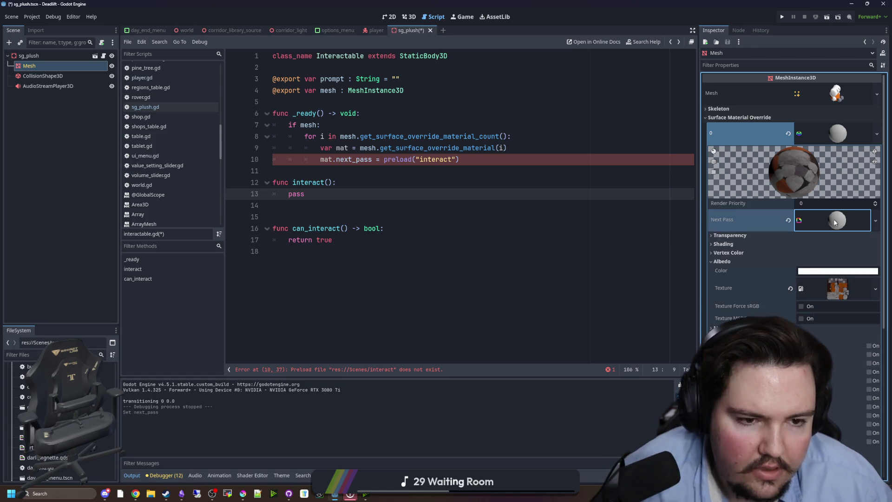
left_click(821, 291)
left_click(855, 304)
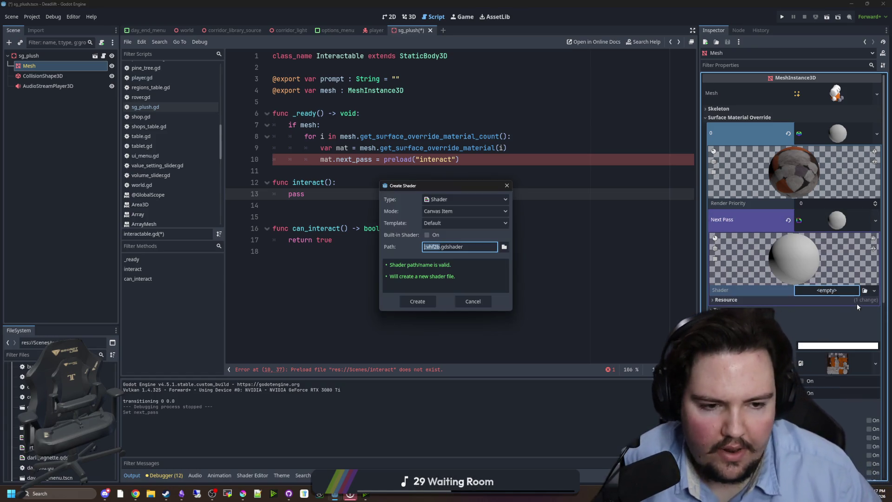
type("light")
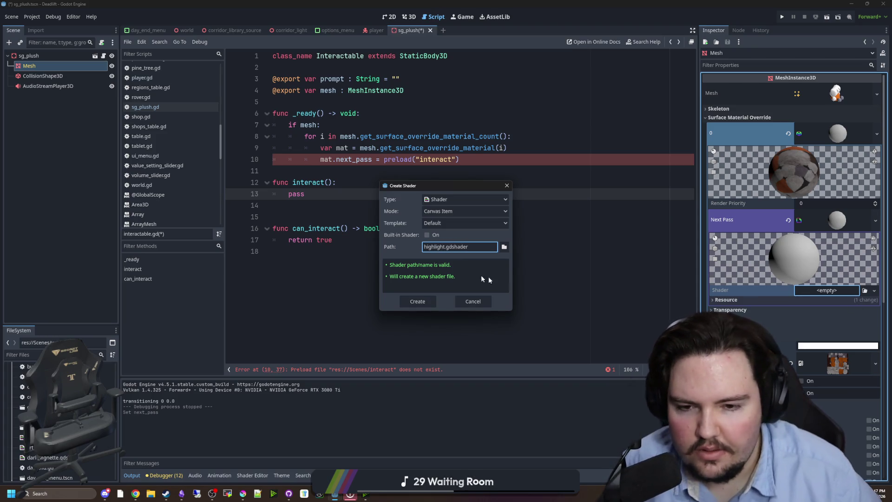
left_click(428, 301)
left_click(823, 291)
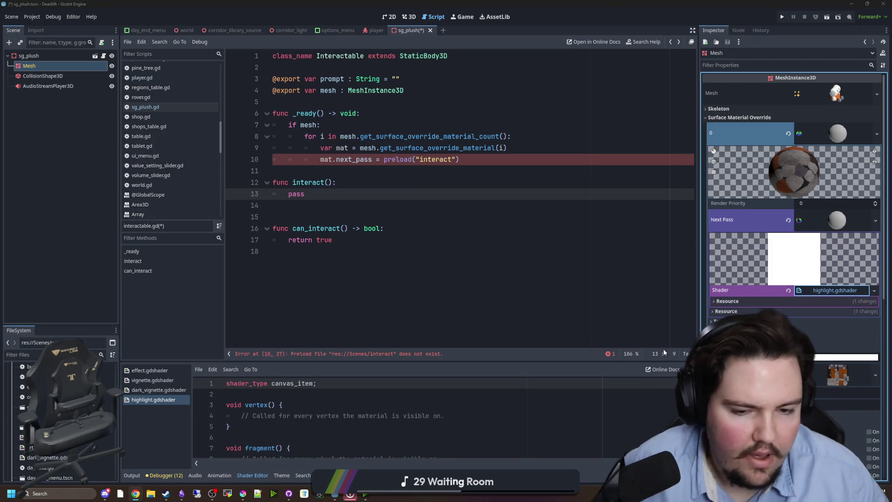
Save highlight.gdshader's outline code pushing VERTEX along NORMAL by thickness with ALBEDO set to color
right_click(840, 292)
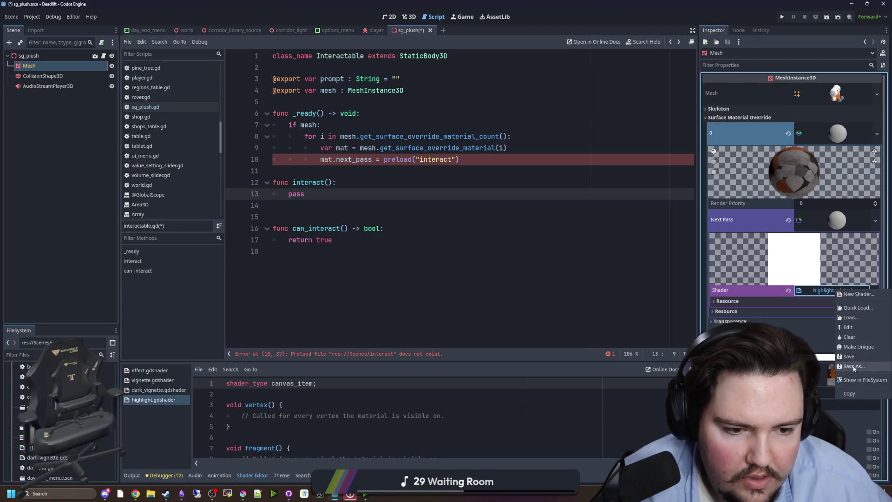
left_click(848, 327)
scroll(277, 444, "down", 3)
scroll(277, 444, "up", 1)
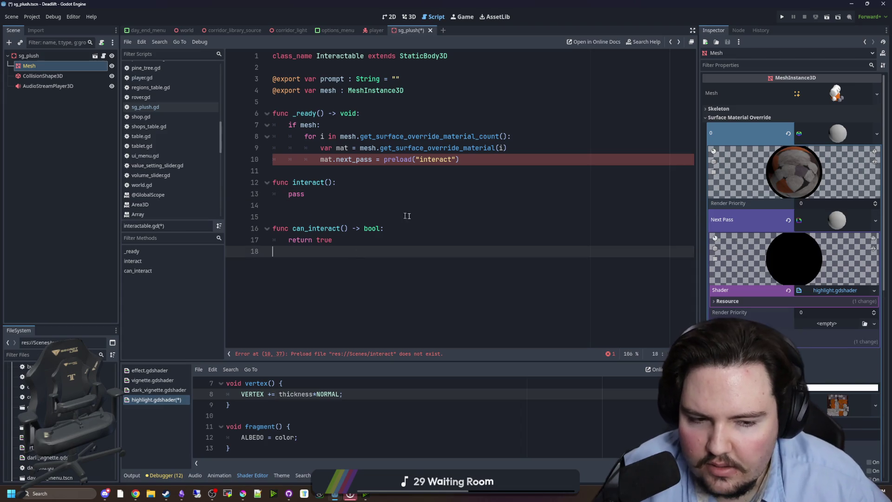
double_click(436, 159)
left_click(454, 181)
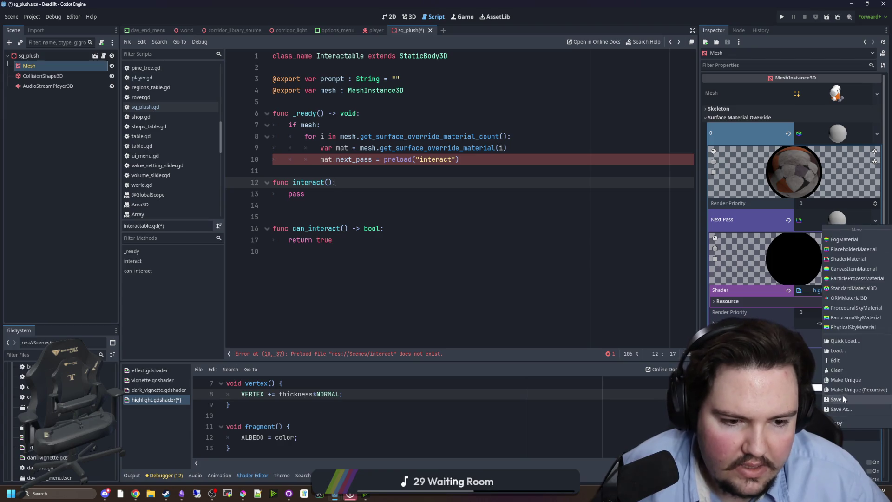
key("ctrl+s")
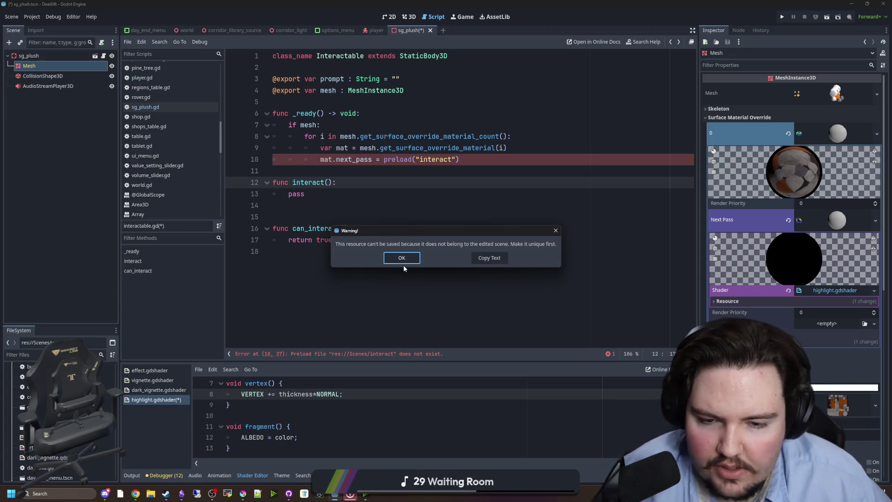
left_click(401, 258)
left_click(876, 221)
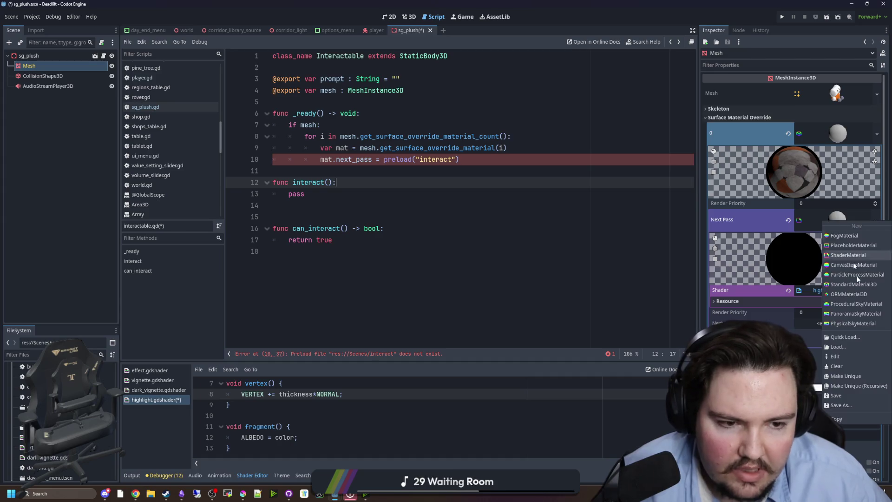
Make the next-pass material unique, save it as res://Materials/outline.tres, and clear line 10's preload path
left_click(860, 380)
right_click(835, 218)
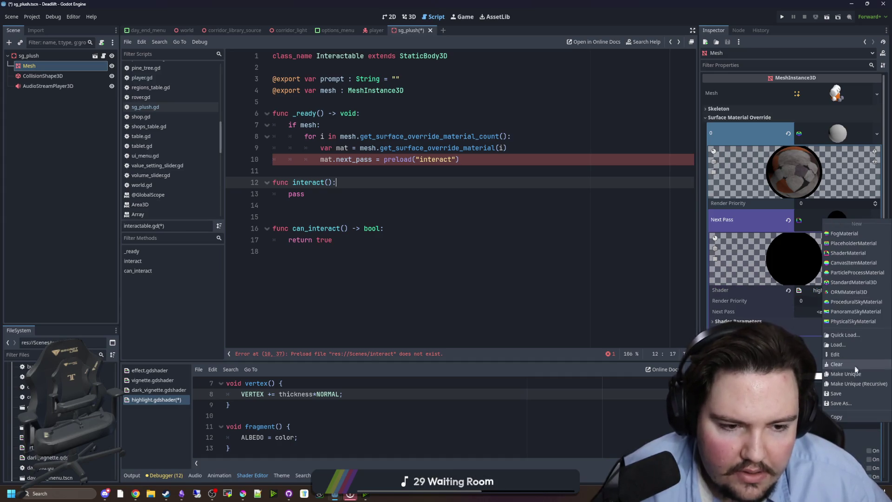
left_click(848, 398)
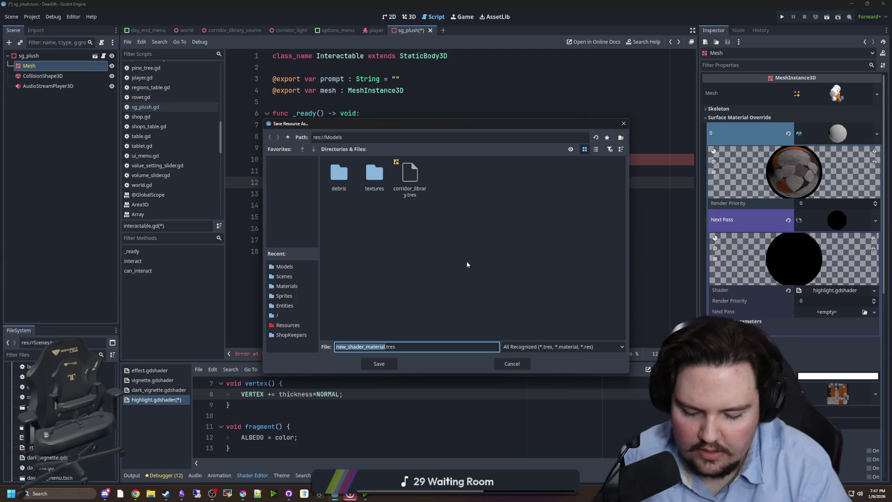
type("outline")
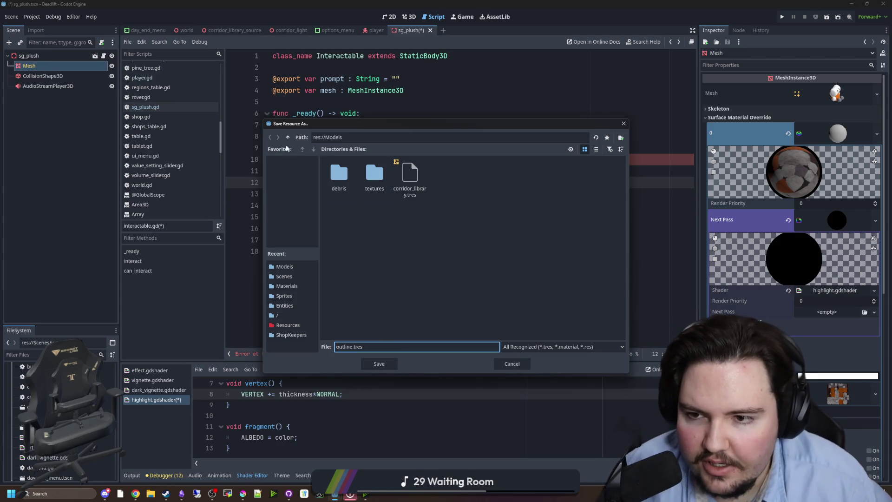
left_click(288, 137)
double_click(446, 174)
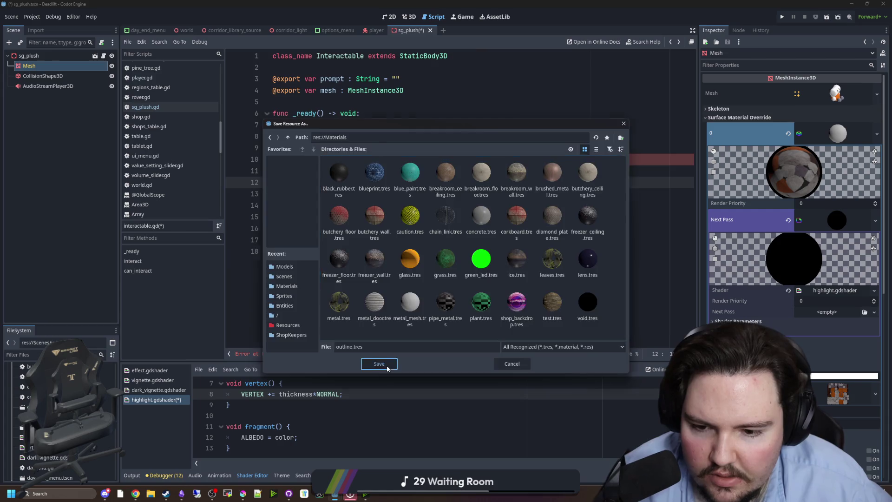
left_click(379, 364)
left_click_drag(459, 160, 408, 160)
key("BackSpace")
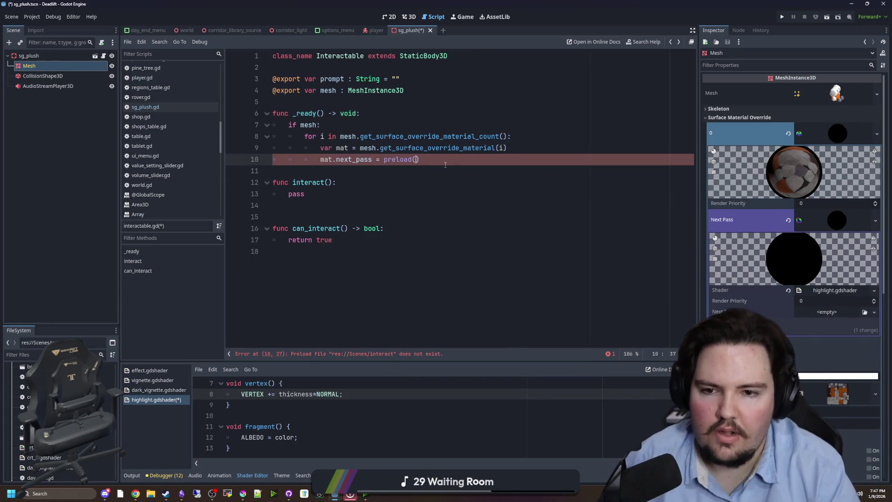
Preload "res://Materials/outline.tres" on line 10, save the script, and run the game with F5
type("\"outline")
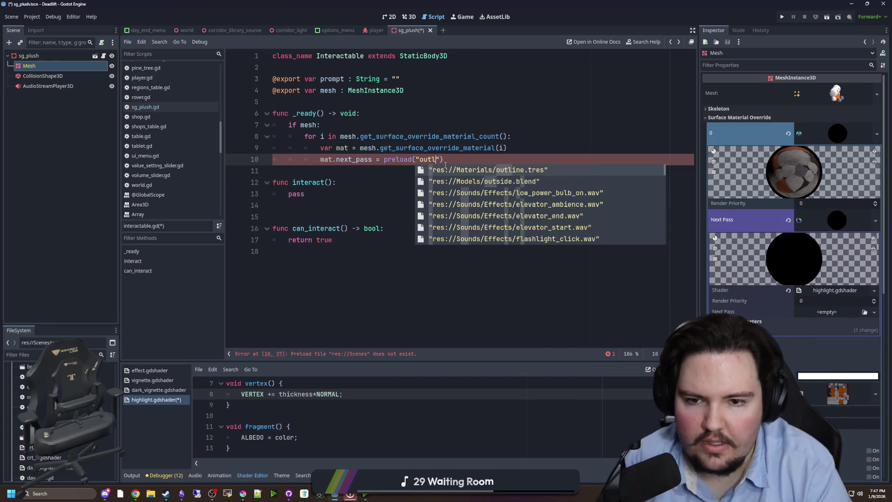
key("Return")
key("Down")
key("ctrl+s")
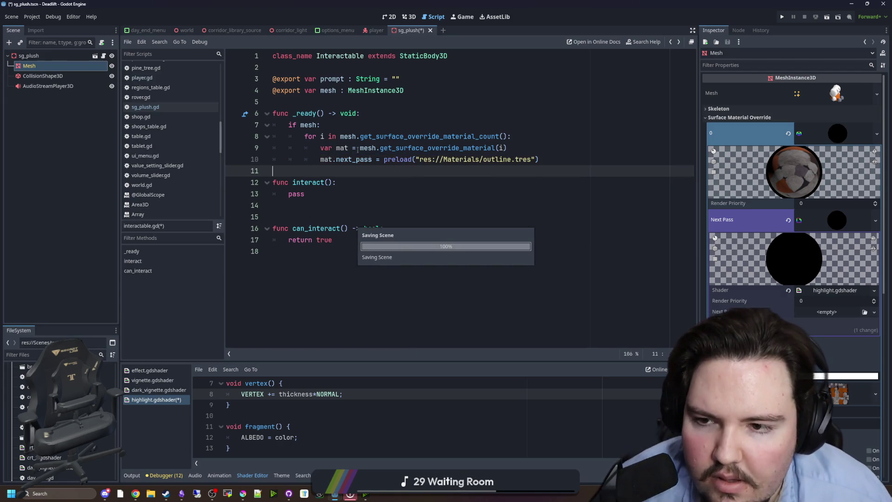
left_click(344, 102)
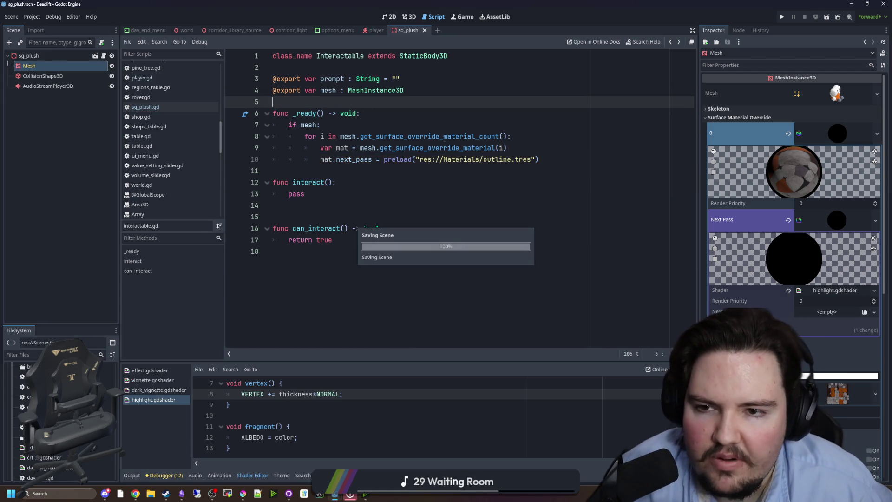
key("F5")
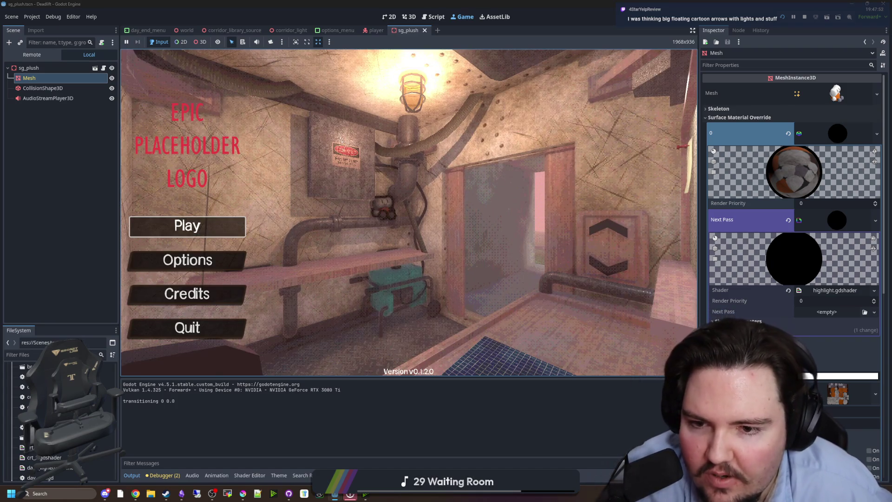
Start a new game, reach the outlined plush, and pause to free the mouse
left_click(244, 227)
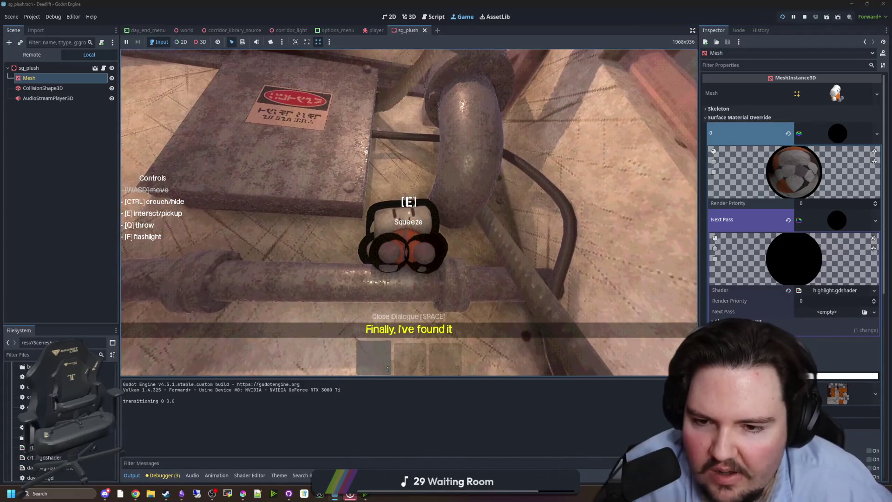
key("super")
key("super")
left_click(725, 320)
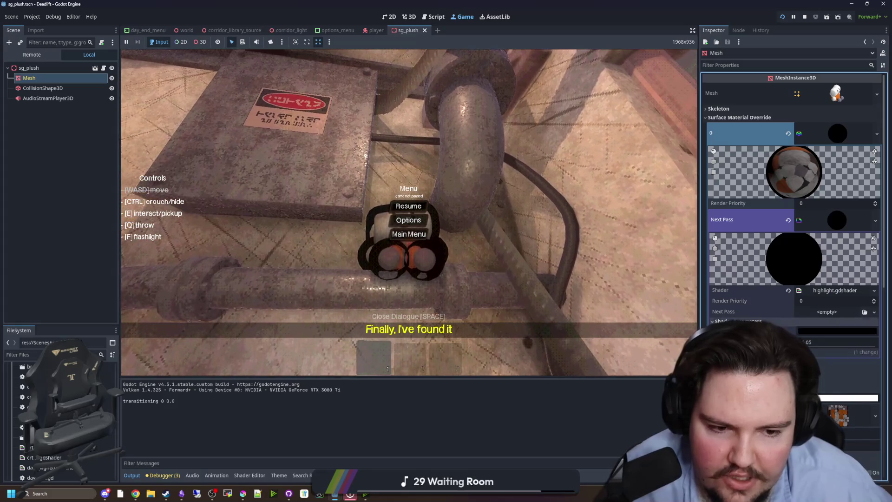
Set the outline shader's color to white and thickness to 0.01
left_click(837, 330)
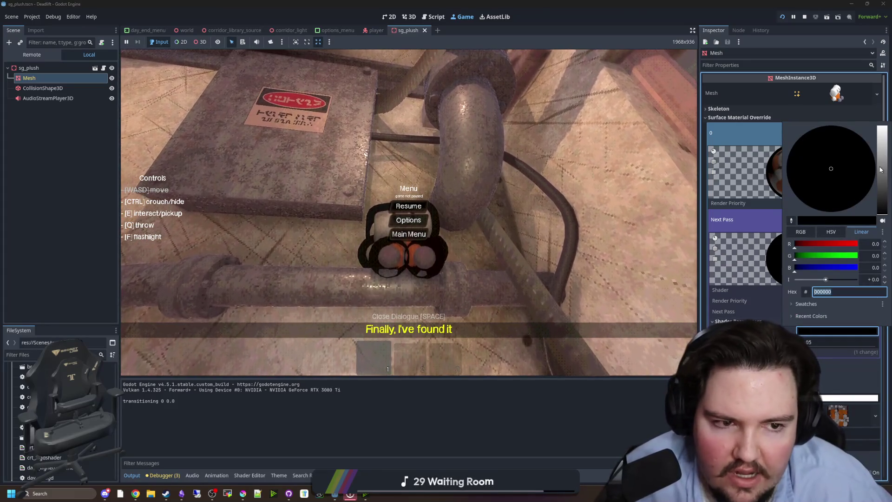
left_click_drag(887, 141, 886, 123)
left_click(605, 406)
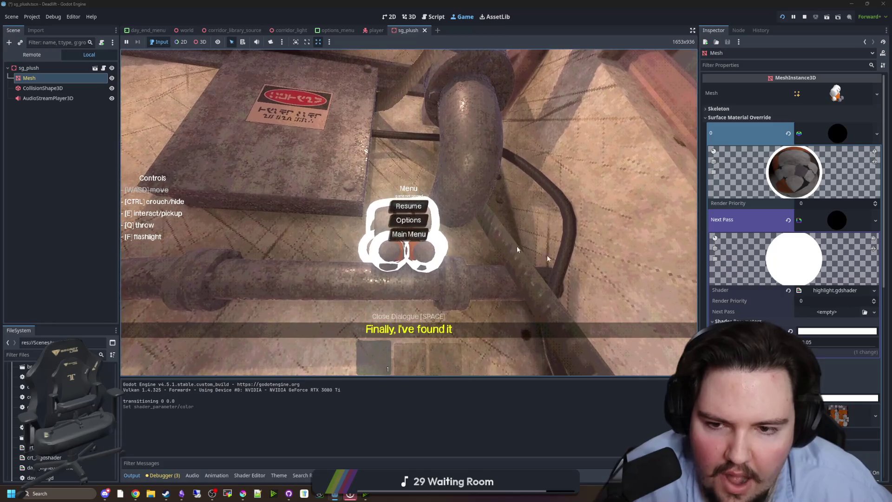
left_click(817, 343)
type("0.01")
key("Return")
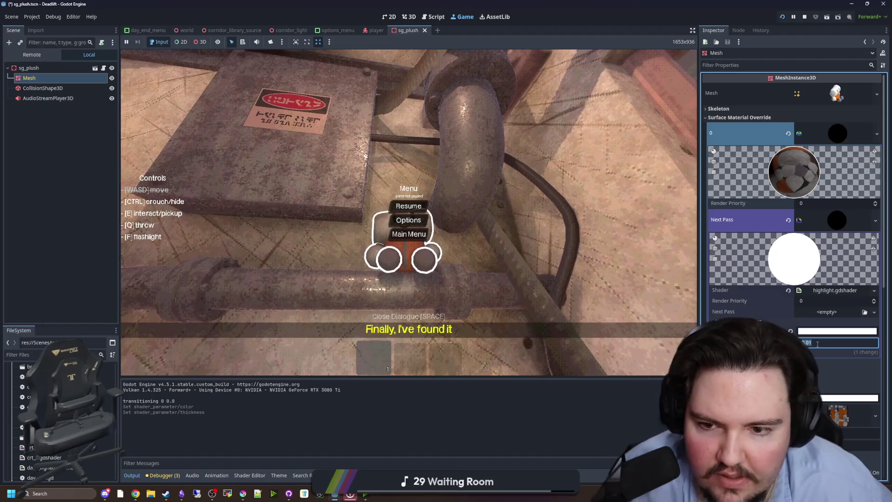
Check the thinner white outline in the running game, then pause and return to sg_plush.gd
left_click(664, 273)
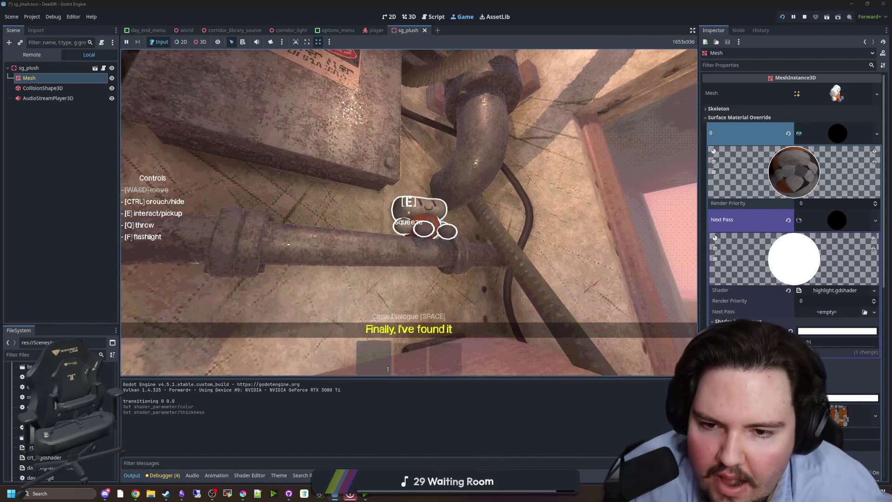
key("Escape")
key("super")
left_click(98, 79)
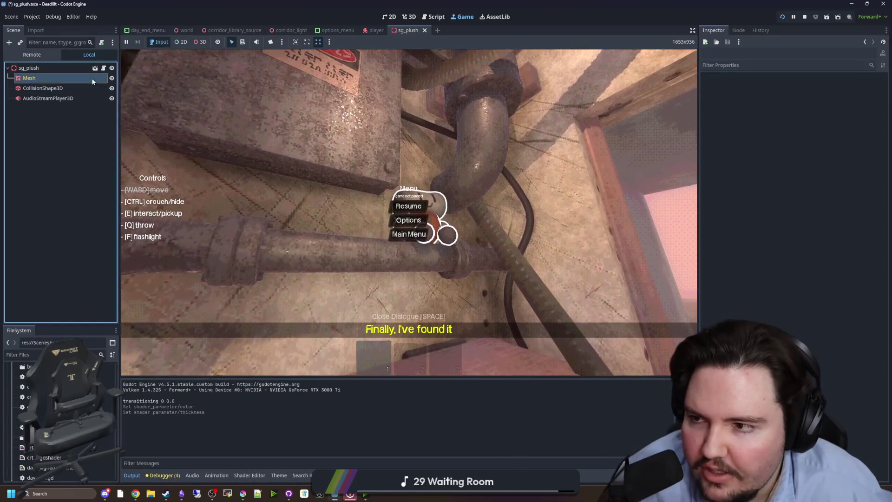
left_click(98, 80)
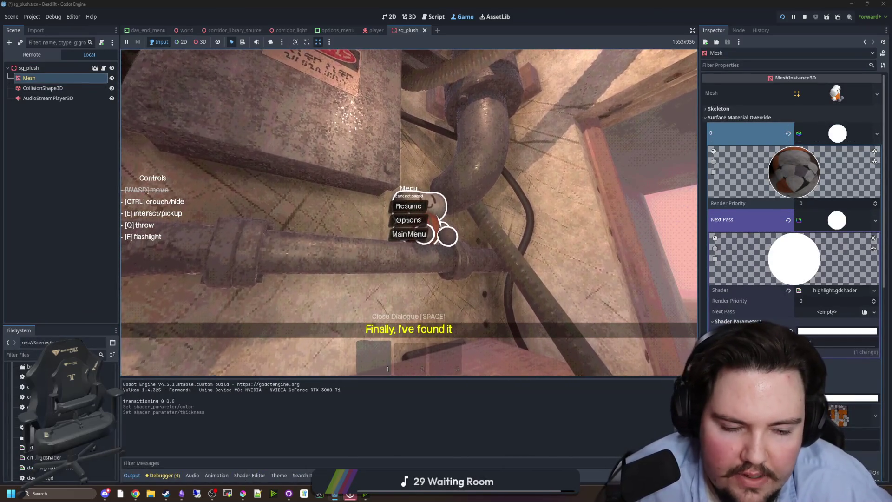
key("Escape")
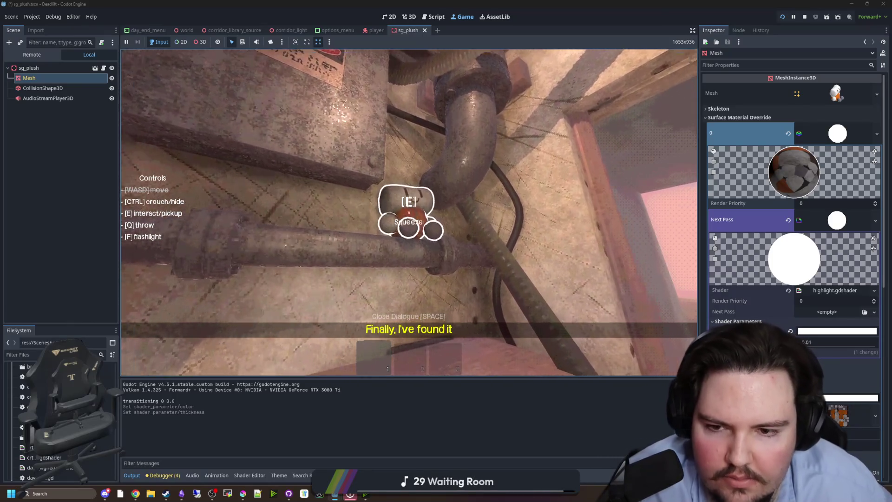
key("w")
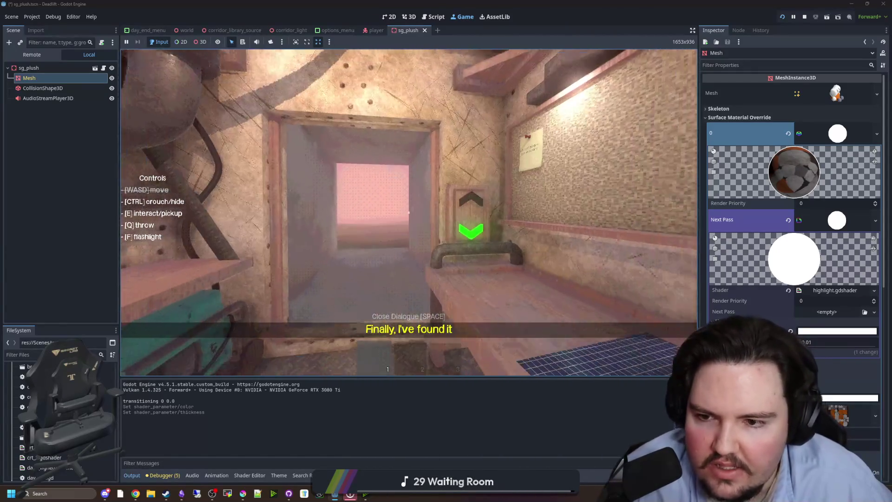
key("ctrl+Escape")
key("Escape")
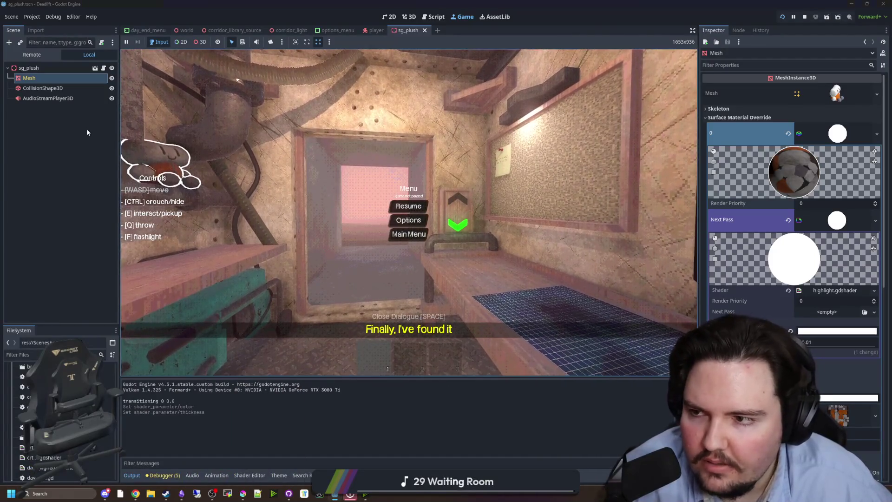
left_click(86, 129)
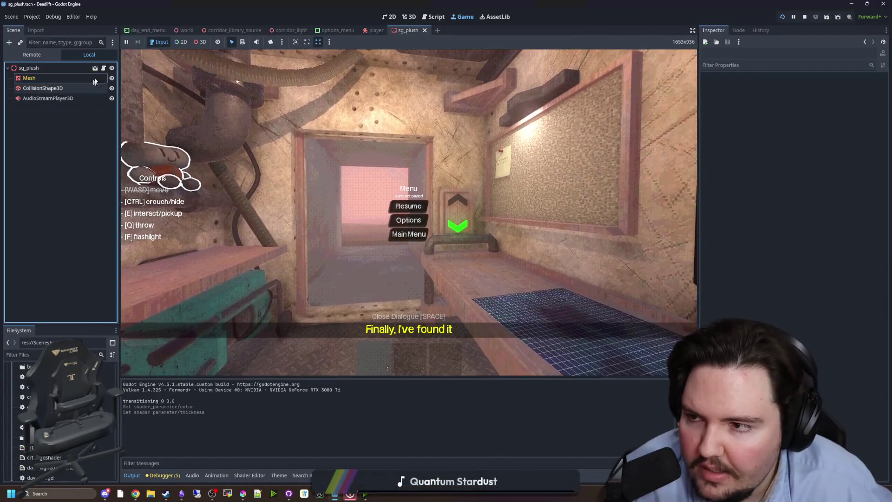
left_click(104, 68)
key("ctrl+s")
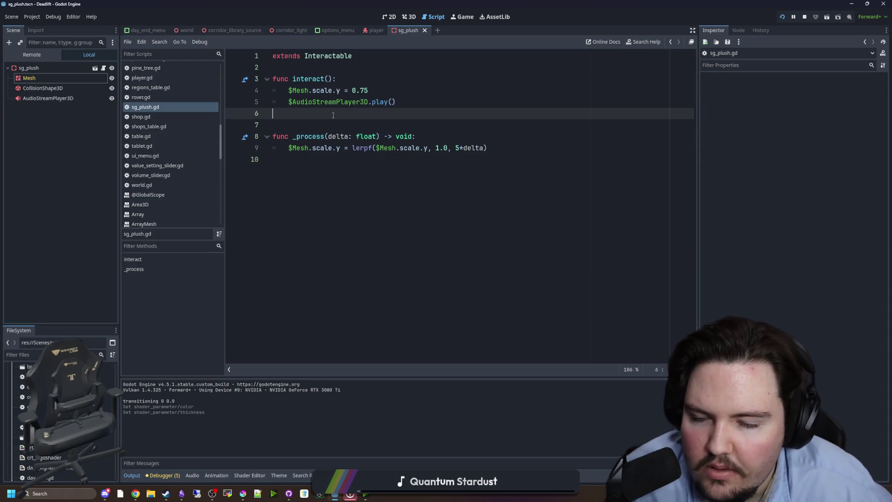
Replace the $Mesh references in sg_plush.gd with the mesh variable and save the script
double_click(299, 91)
type("esh")
double_click(298, 90)
left_click(306, 148)
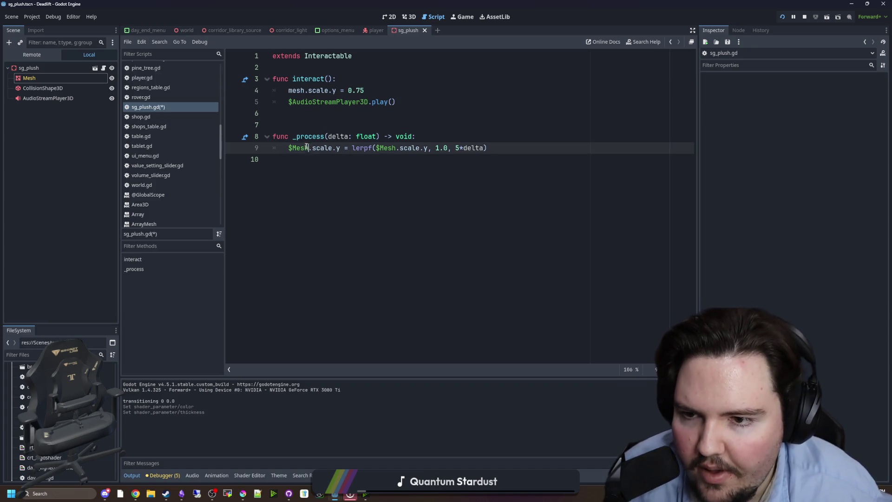
key("Up")
key("Up")
left_click_drag(393, 147, 372, 148)
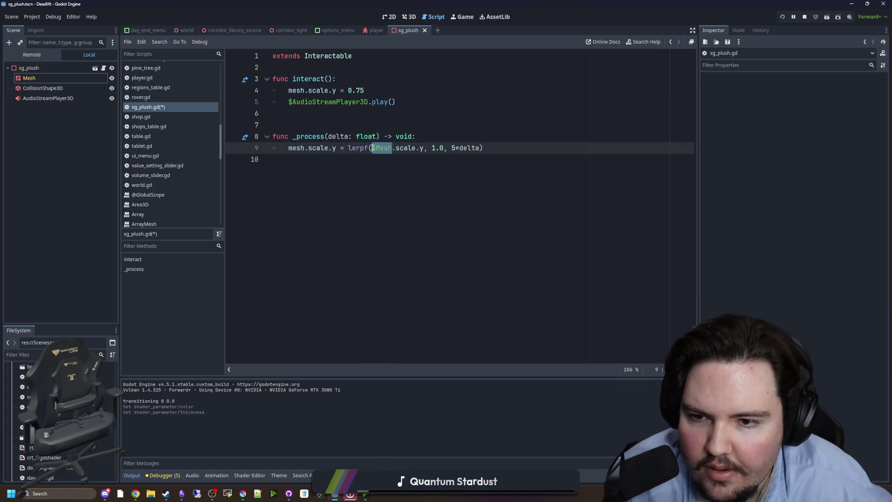
type("mesh")
key("ctrl+s")
left_click(361, 124)
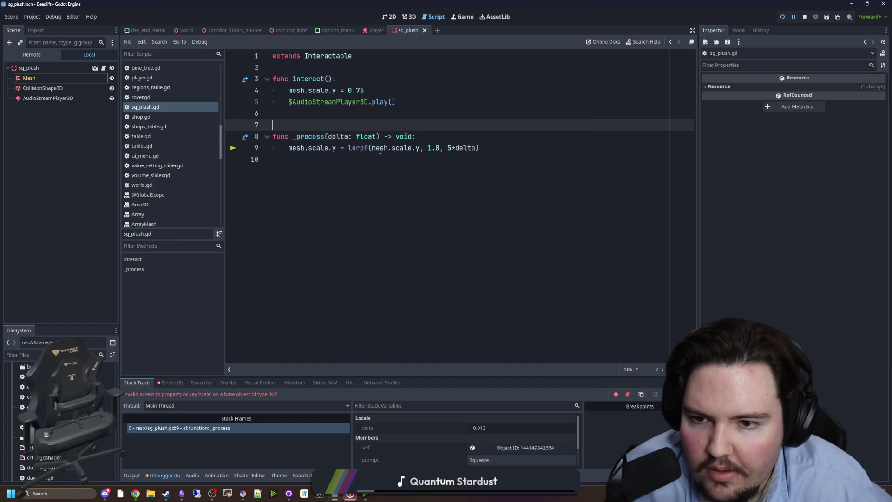
left_click(325, 108)
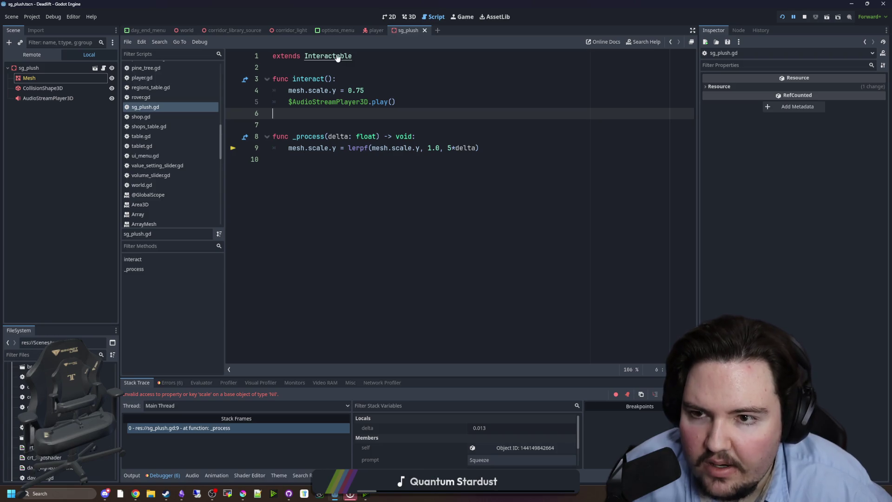
Assign the Mesh node to sg_plush's mesh property, set the Squeeze prompt, and save the scene
left_click(77, 68)
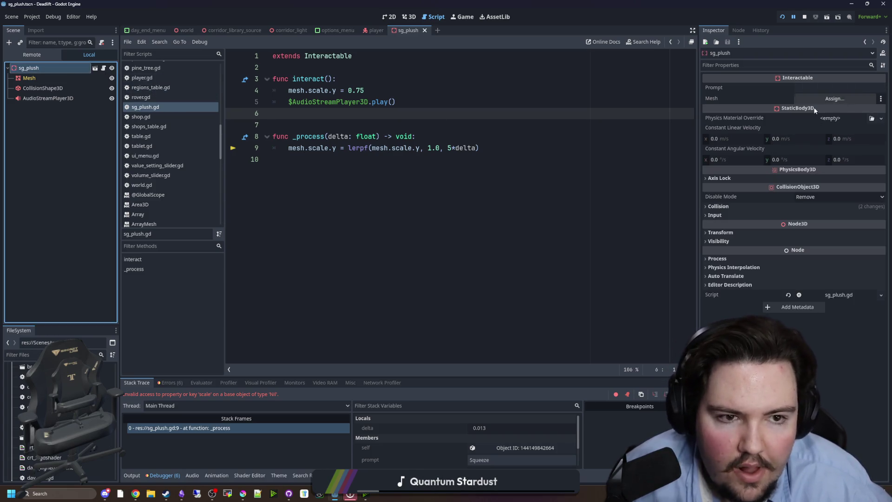
left_click_drag(46, 78, 488, 92)
left_click_drag(847, 93, 844, 97)
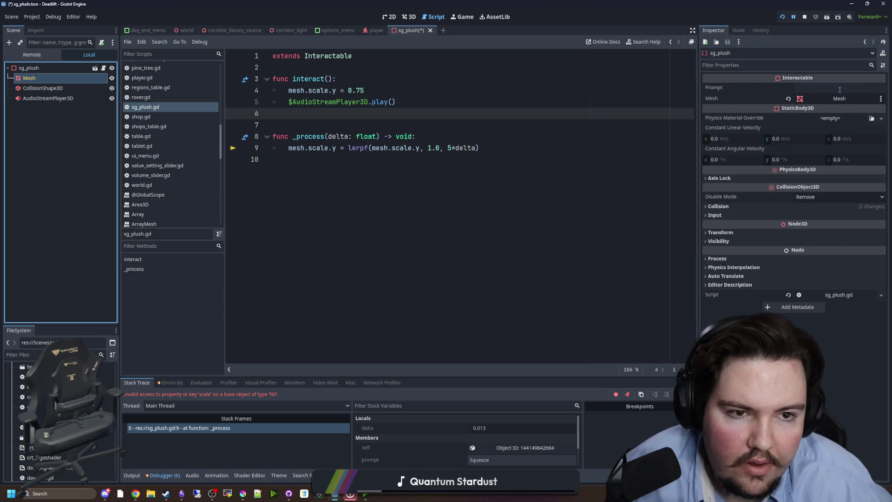
left_click(840, 89)
type("S")
key("ctrl+s")
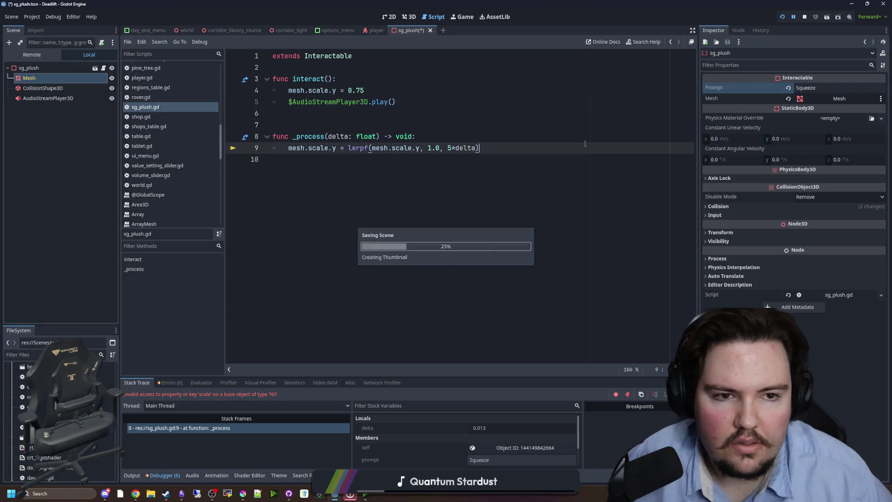
Open sg_plush from the world scene, stop the game with F8, and reopen interactable.gd
left_click(185, 31)
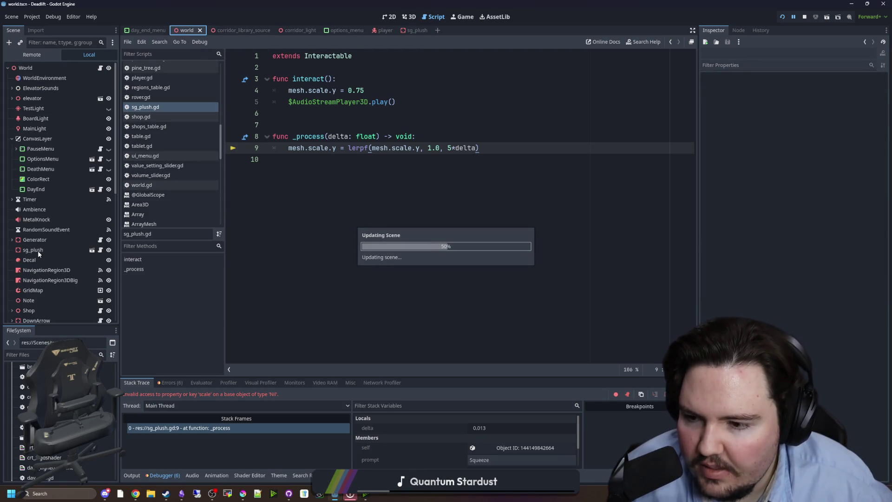
scroll(49, 154, "up", 1)
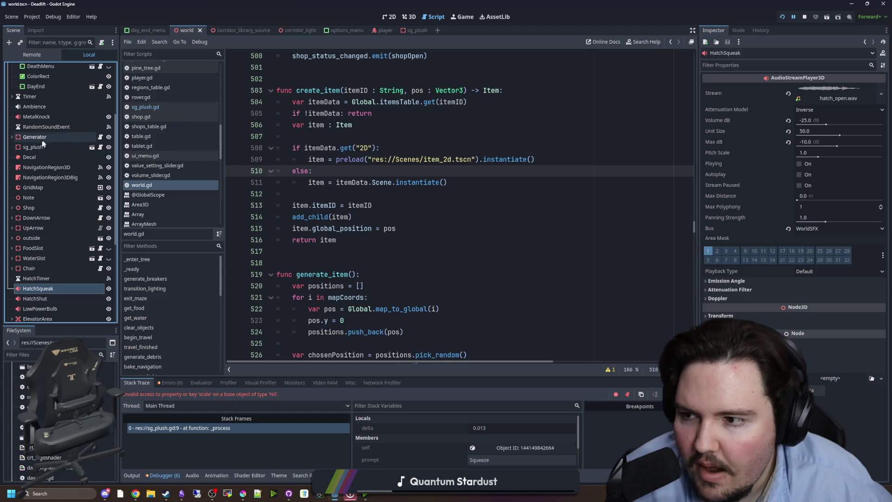
left_click(43, 145)
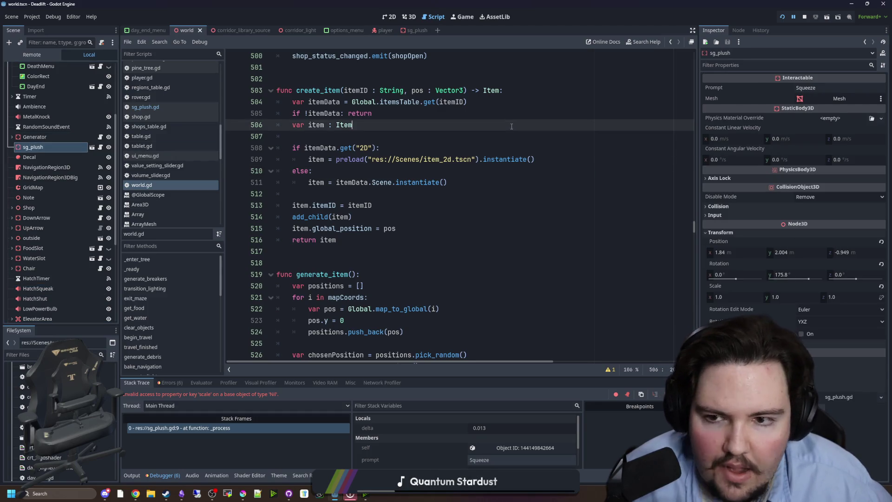
left_click(93, 147)
key("F8")
left_click(325, 56, "ctrl")
left_click(325, 159)
key("ctrl+s")
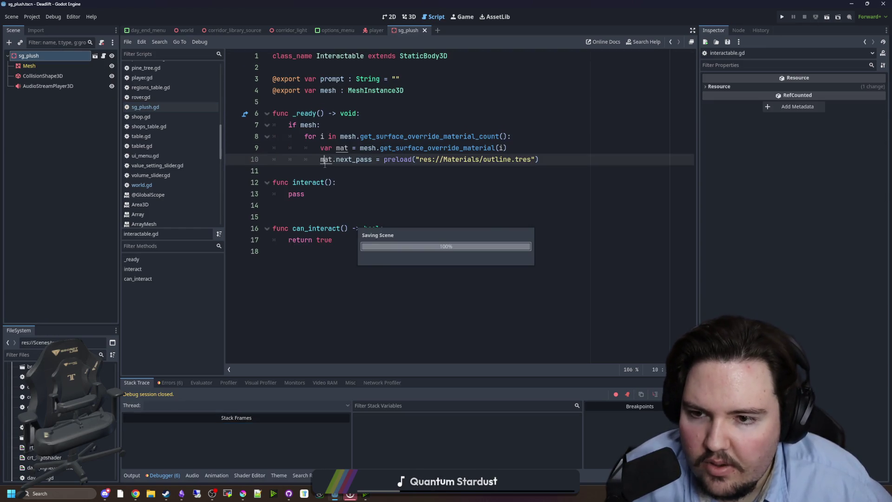
Save the scene and set the outline.tres material's Resource to Local to Scene
left_click(327, 181)
key("ctrl+s")
left_click(329, 173)
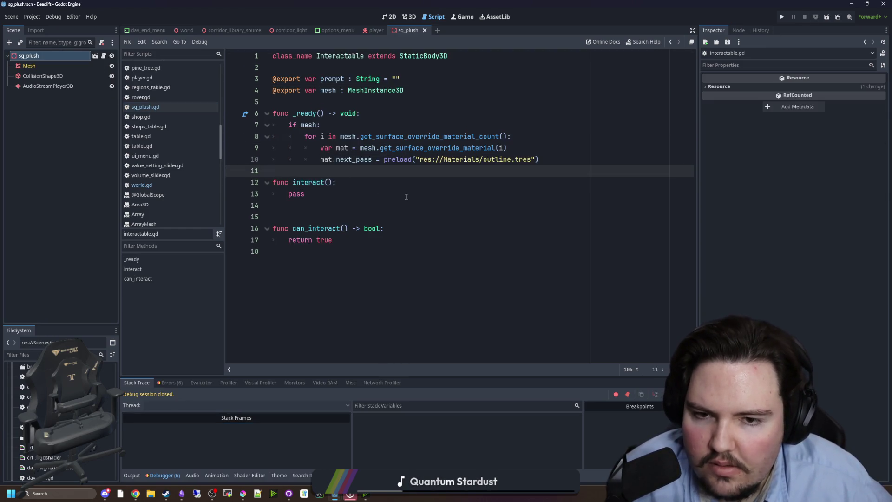
left_click(484, 160, "ctrl")
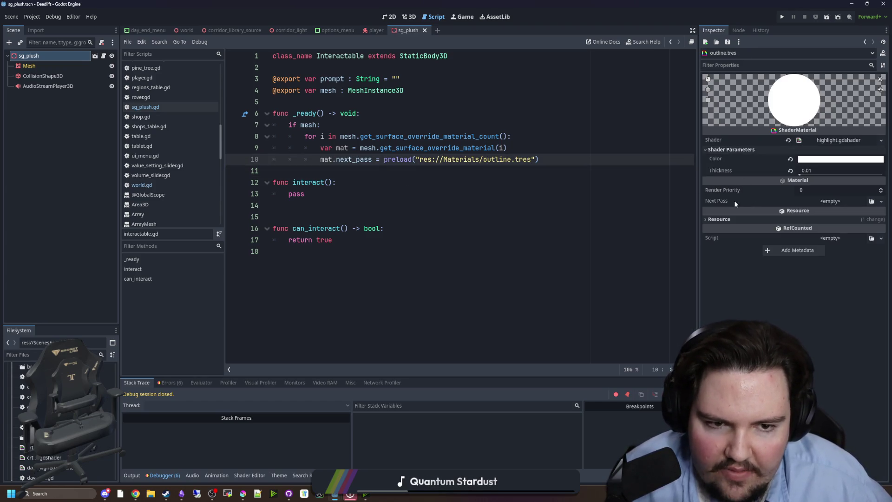
left_click(572, 203)
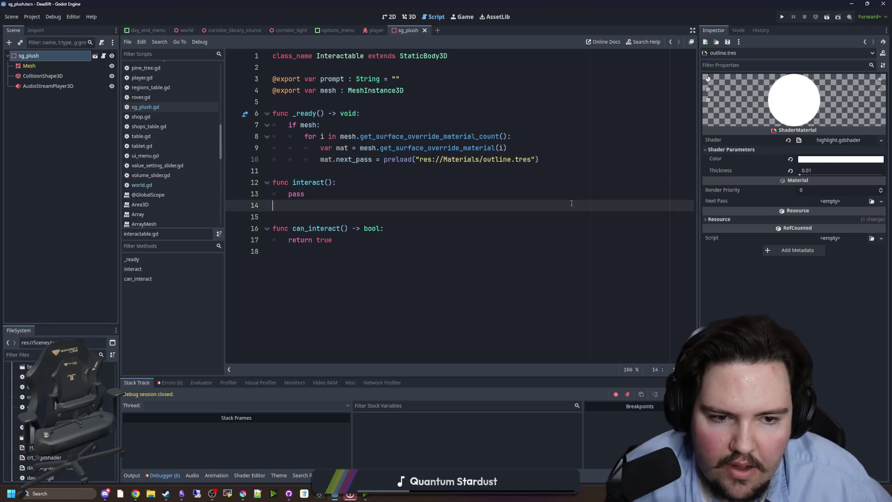
left_click(733, 222)
left_click(802, 230)
left_click(495, 182)
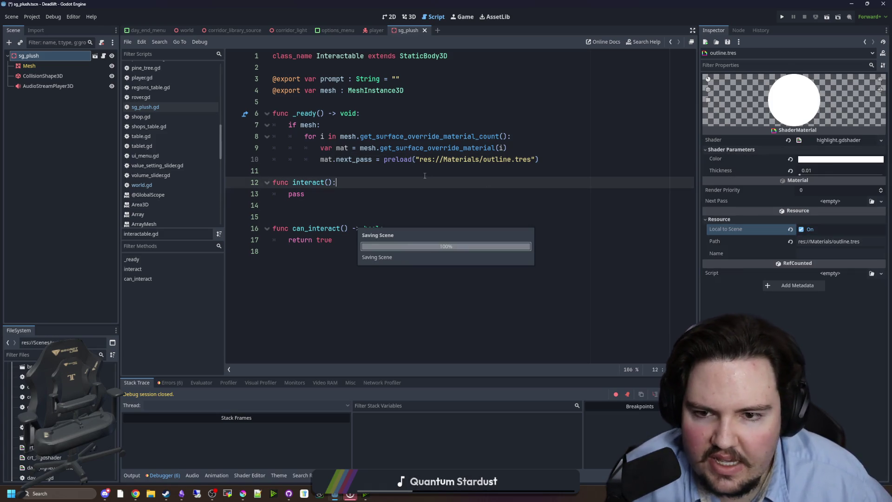
left_click(425, 176)
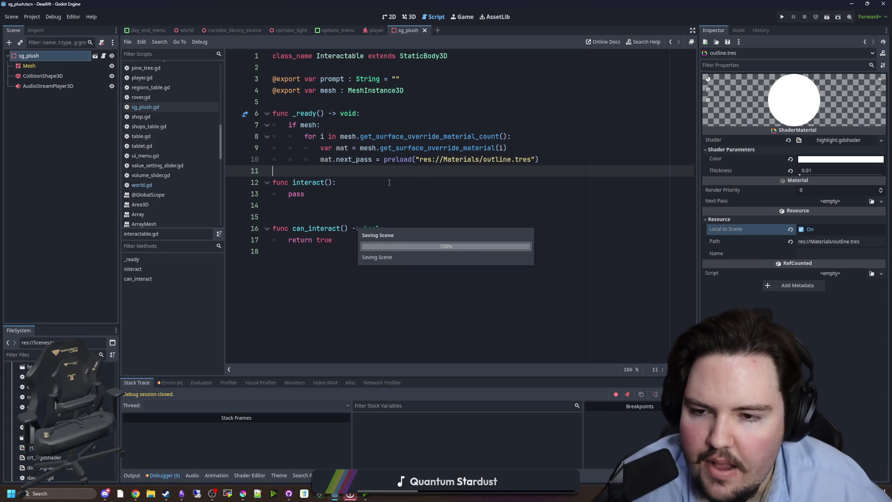
Open highlight.gdshader, enlarge its code pane and add a blank line after the thickness uniform
left_click(836, 141)
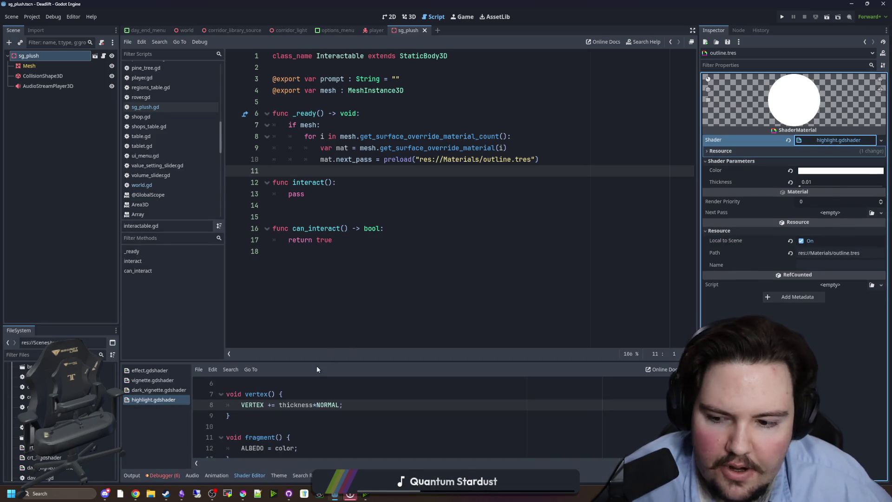
left_click_drag(329, 362, 347, 249)
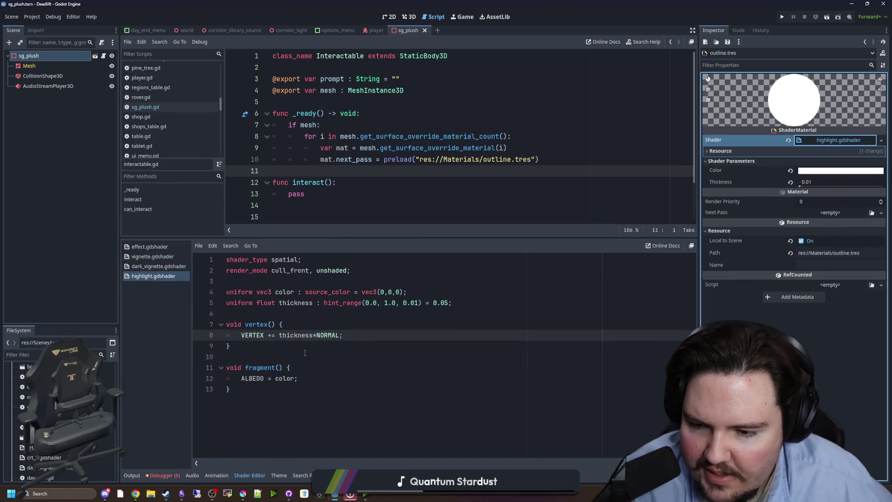
left_click(286, 313)
key("Up")
key("Return")
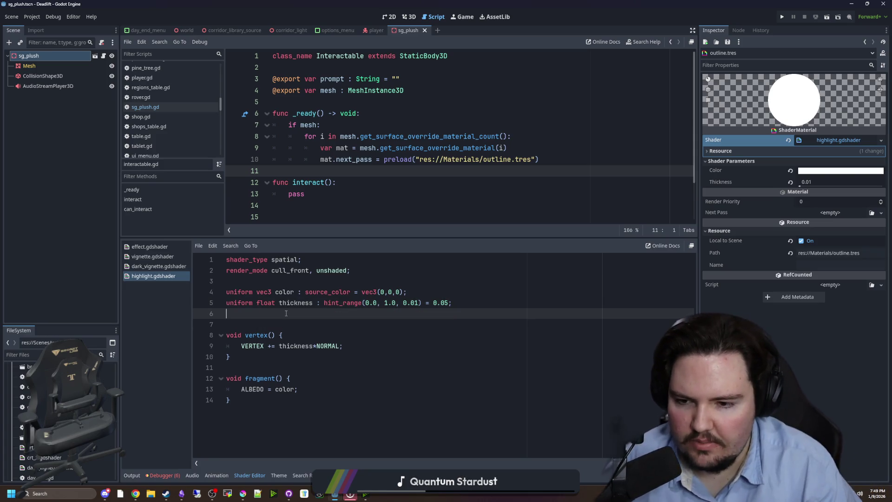
Declare 'uniform bool on = false;' below the thickness uniform
type("uniform bool on")
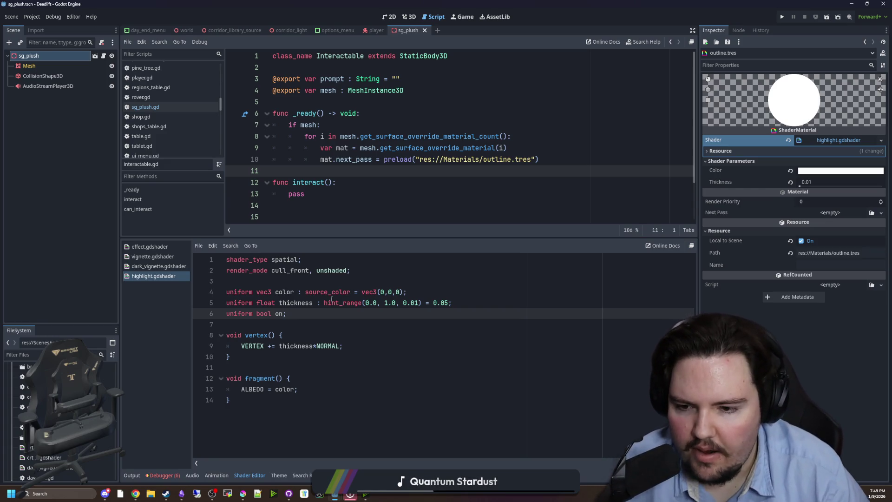
type("= false")
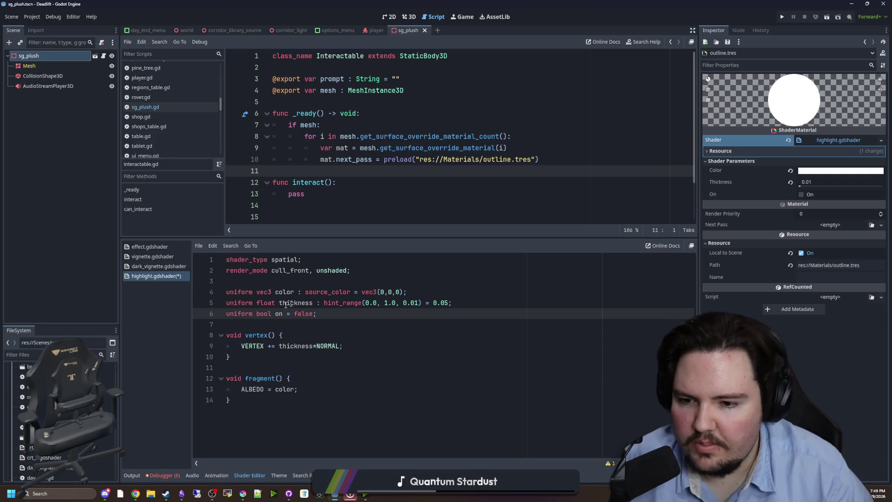
left_click(256, 329)
double_click(279, 314)
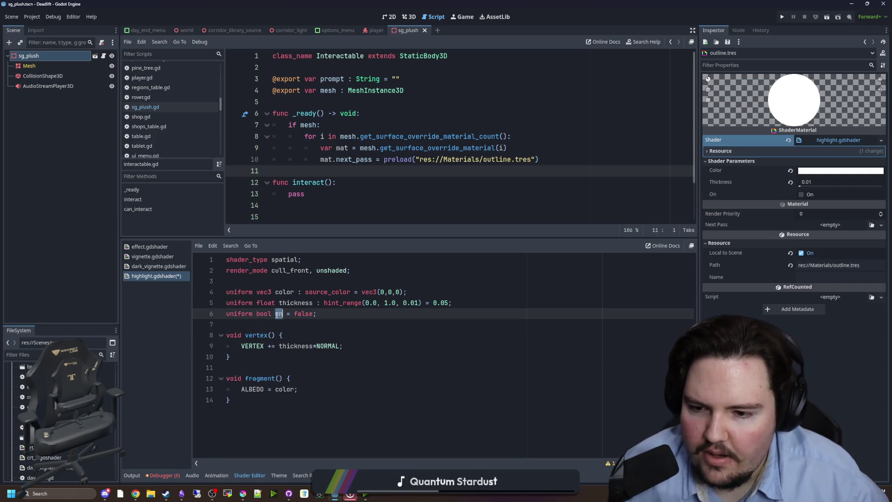
Wrap fragment()'s 'ALBEDO = color;' inside an 'if (on) { }' block
left_click(300, 336)
left_click(305, 378)
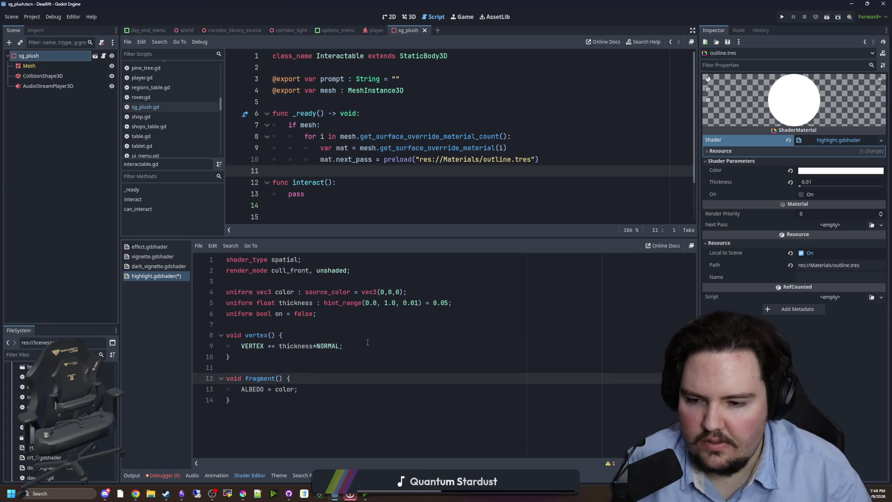
key("Return")
type("if (")
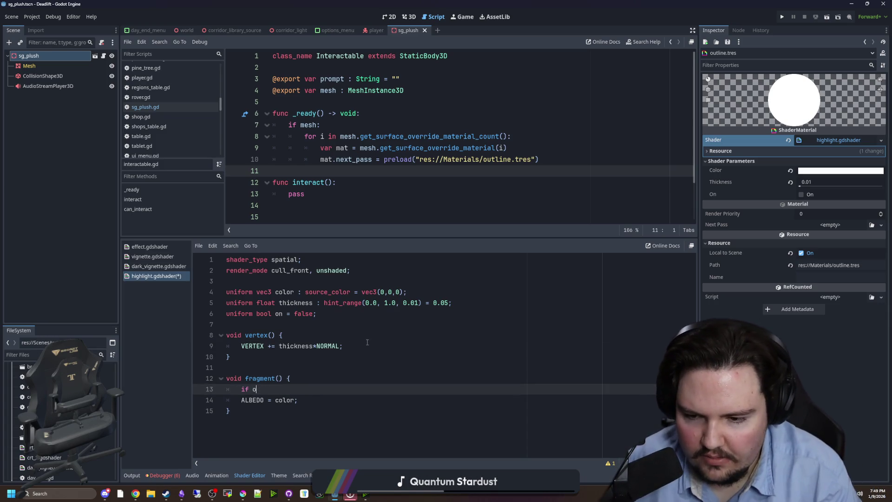
type("on) {")
key("Return")
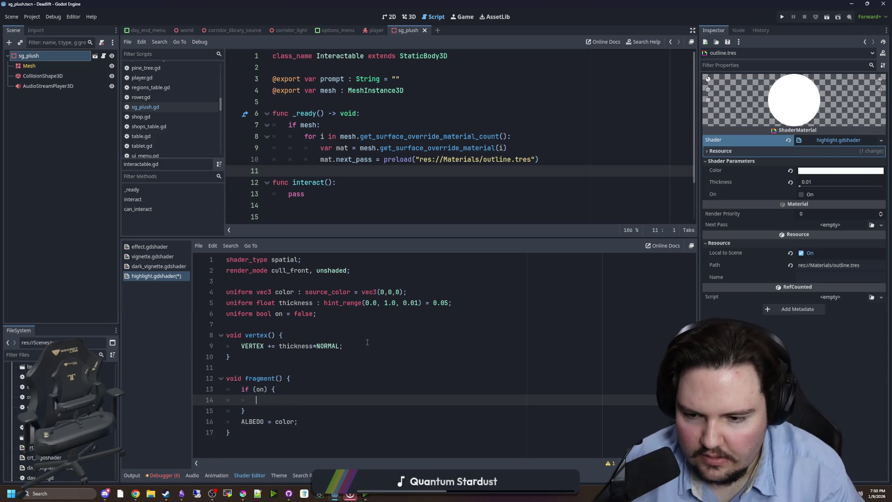
left_click(311, 422)
key("ctrl+x")
left_click(257, 400)
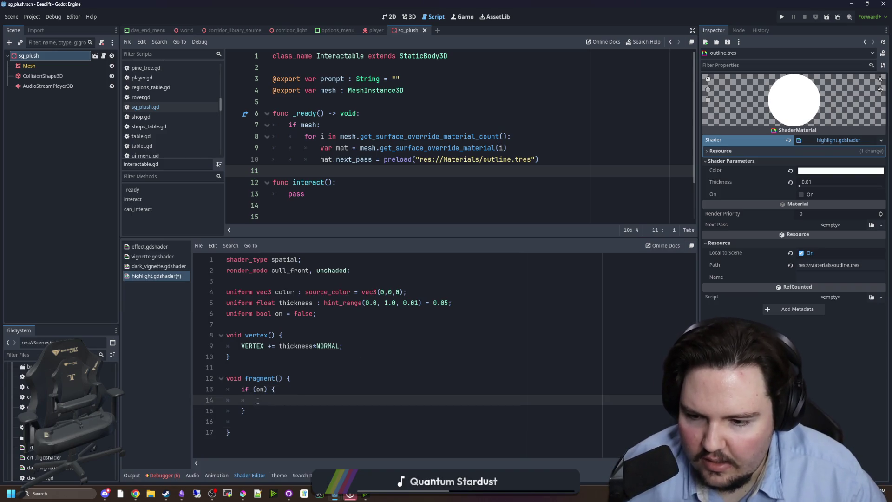
left_click(252, 420)
key("BackSpace")
key("BackSpace")
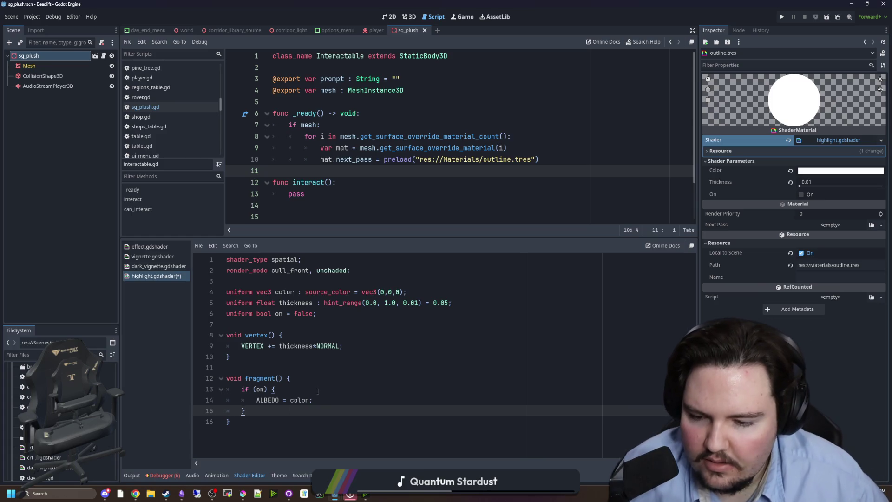
Save highlight.gdshader and switch to the 2D workspace
left_click(317, 391)
left_click(317, 362)
left_click(316, 363)
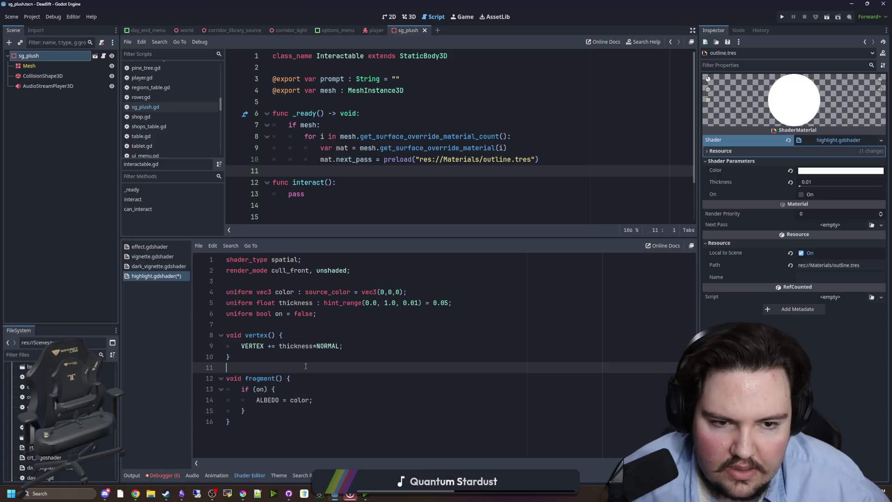
key("ctrl+s")
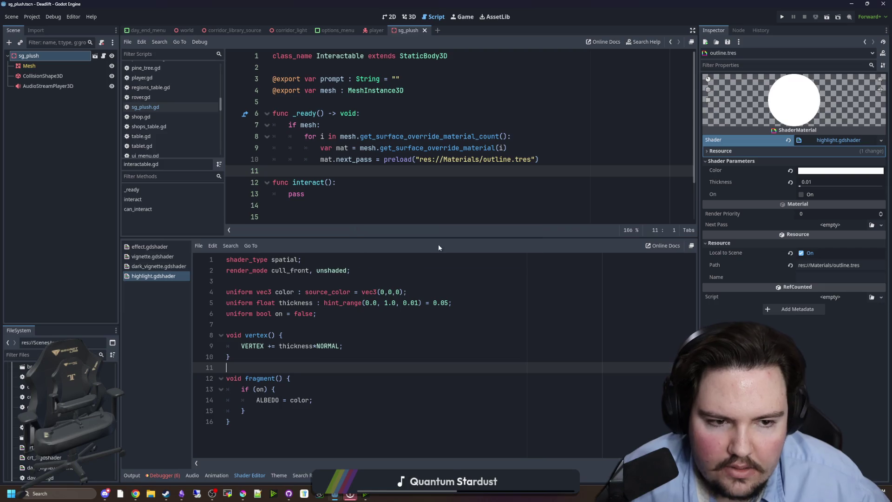
left_click(392, 18)
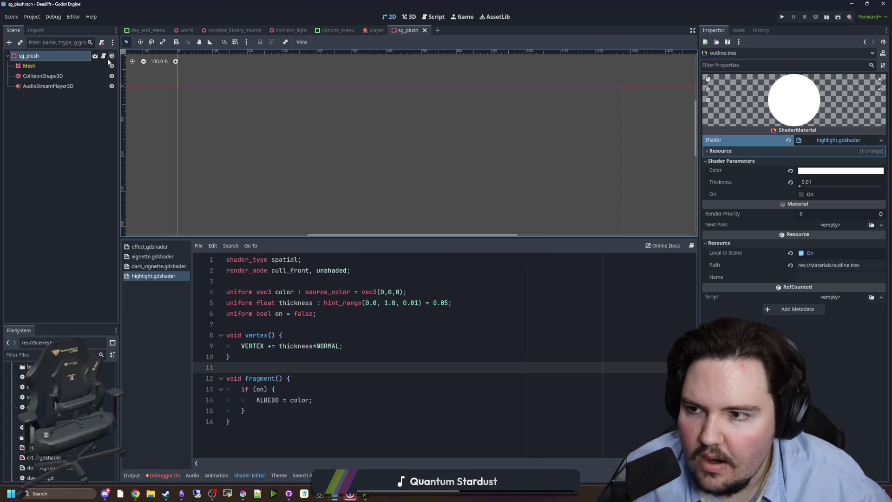
Return to sg_plush.gd, run the game, and enable the outline's On shader parameter
left_click(104, 56)
left_click(352, 115)
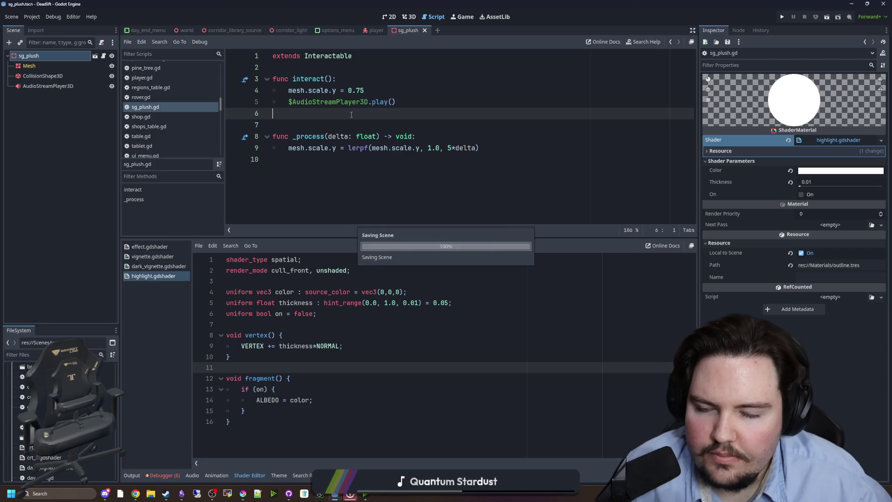
left_click(782, 17)
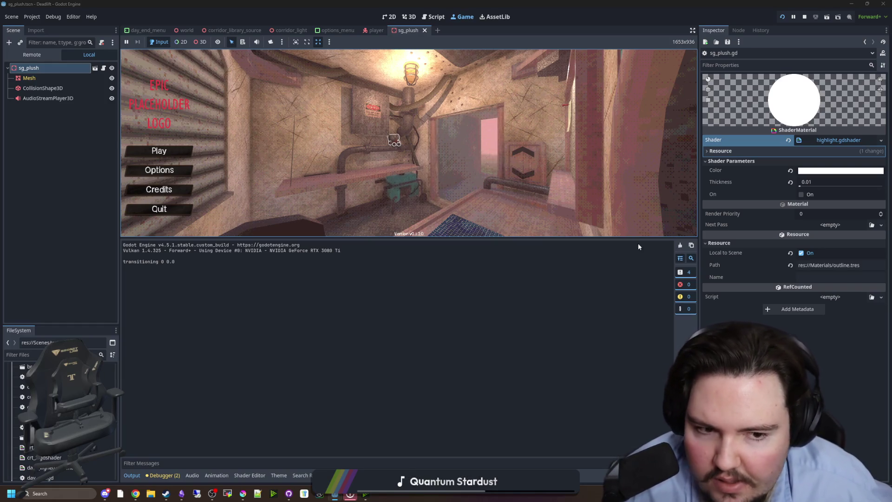
left_click(801, 194)
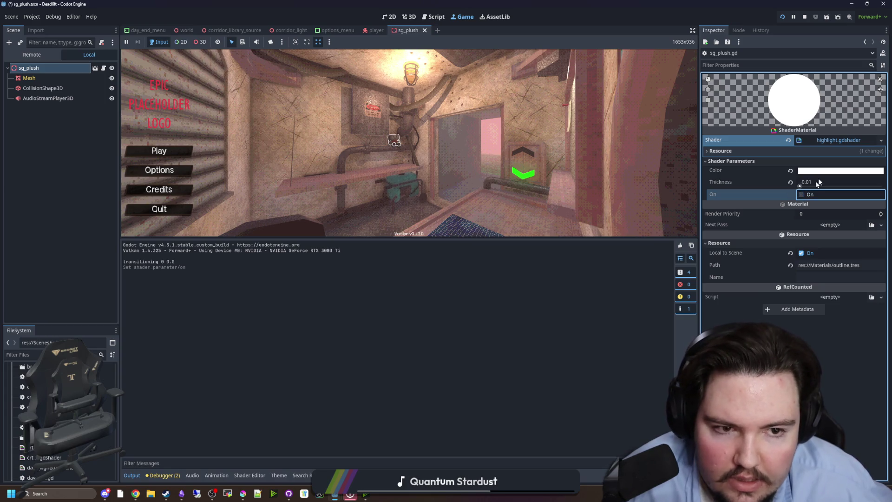
Reopen the highlight shader and start an else branch after fragment()'s if (on) block
left_click(833, 141)
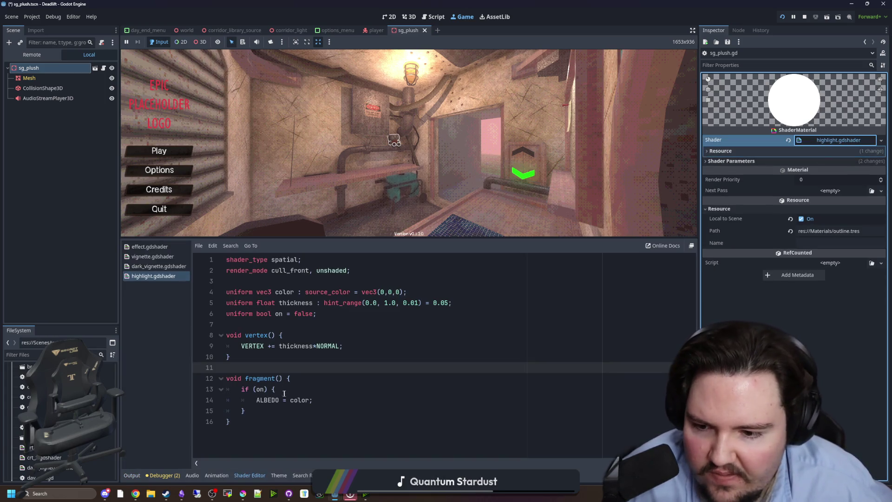
left_click(286, 409)
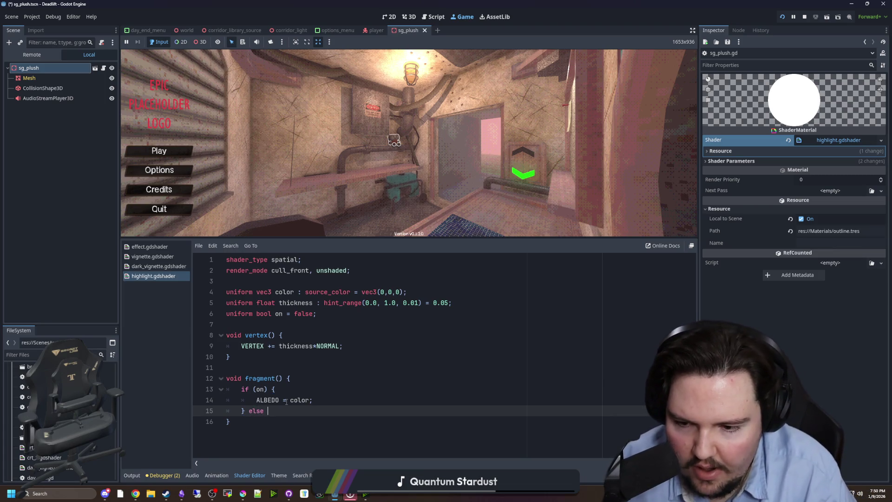
type("{")
key("Return")
left_click_drag(331, 398, 255, 399)
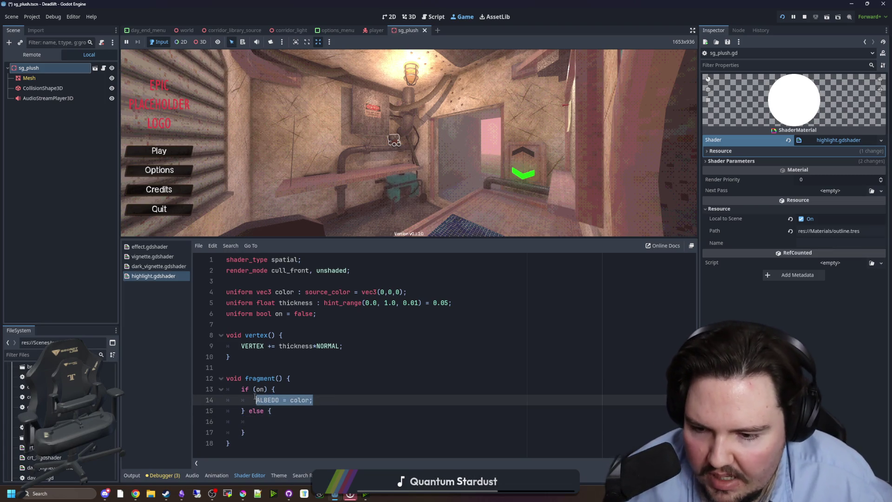
left_click(263, 424)
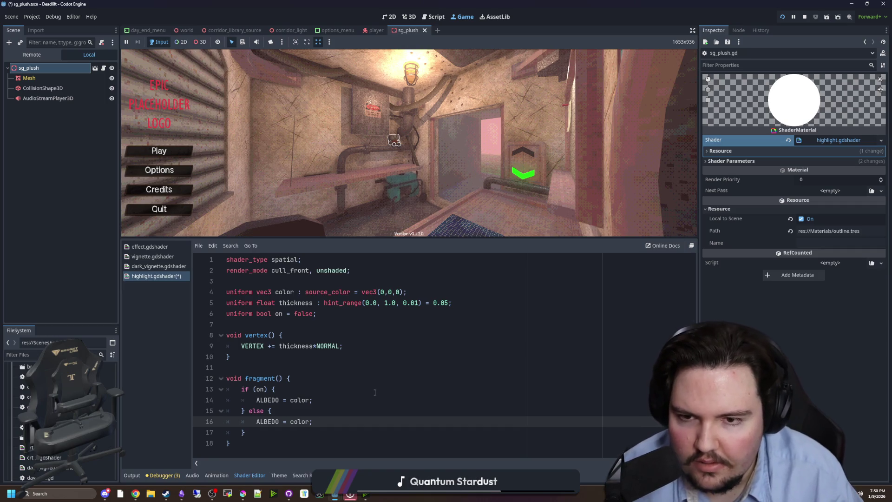
Put thickness in the else branch, save, then delete the else branch after the uniform-assignment error
double_click(296, 346)
key("ctrl+c")
left_click_drag(257, 422, 313, 422)
key("ctrl+v")
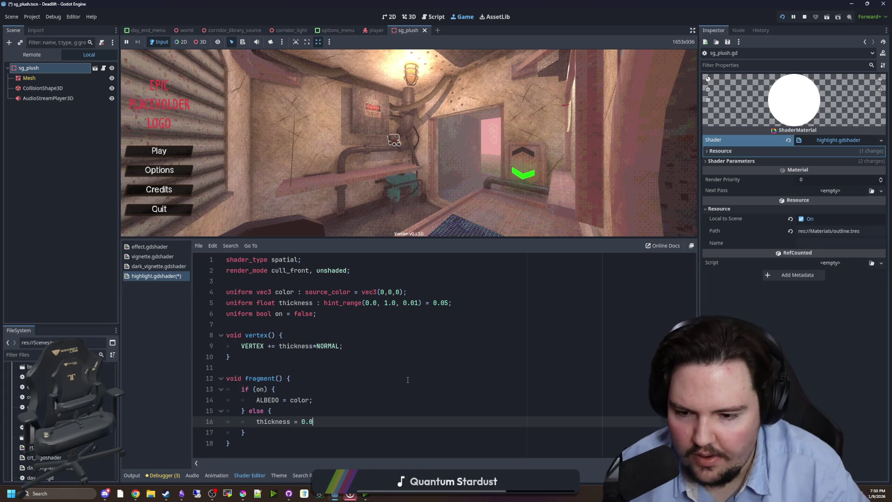
type(";")
left_click(408, 380)
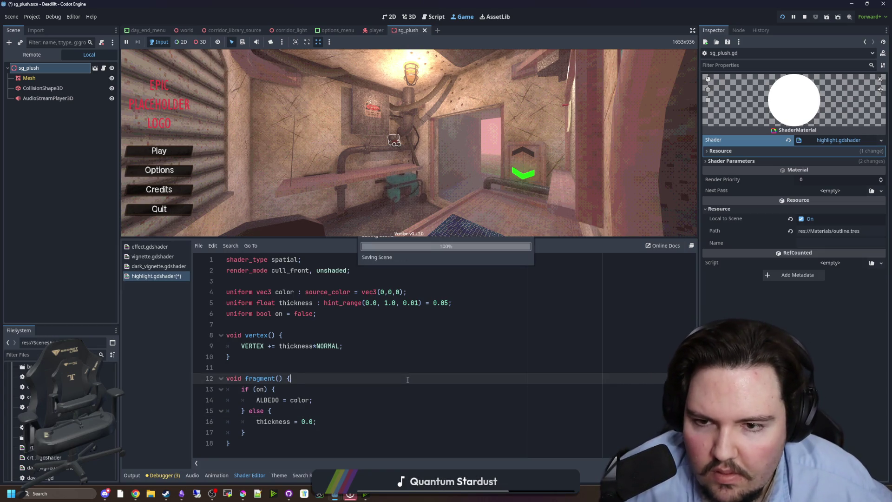
key("ctrl+s")
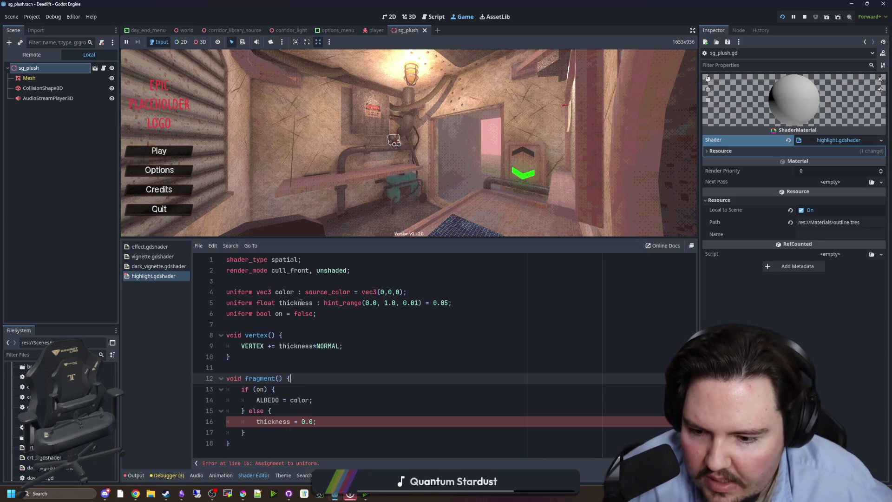
left_click_drag(317, 422, 258, 426)
key("BackSpace")
key("BackSpace")
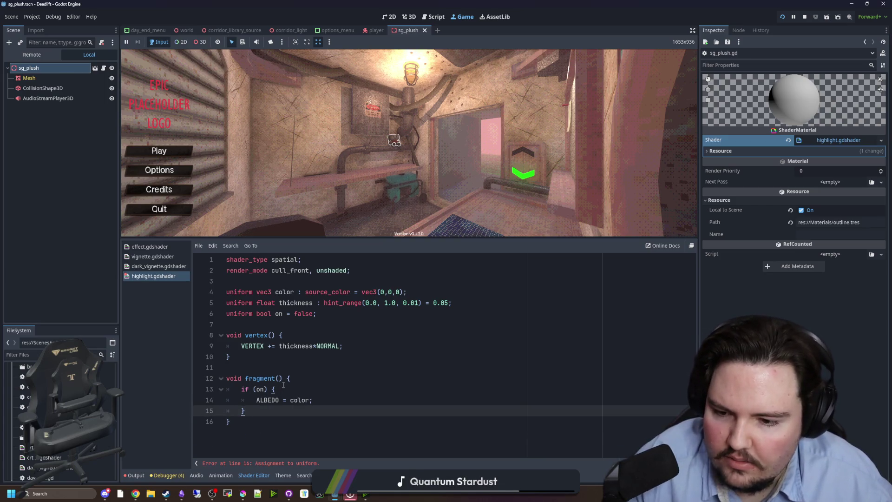
Copy the 'if (on) {' line from fragment() to the top of vertex()
left_click_drag(284, 389, 241, 389)
key("ctrl+c")
left_click(301, 335)
key("Return")
key("ctrl+v")
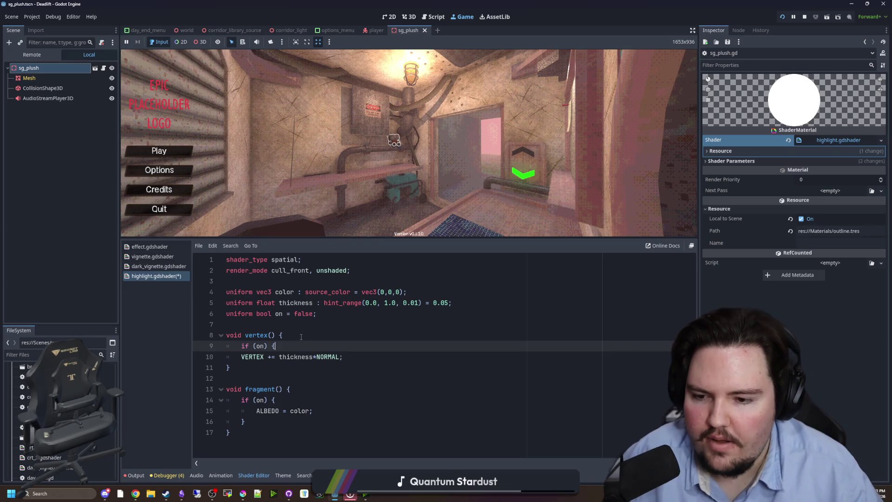
Move 'VERTEX += thickness*NORMAL;' into vertex()'s if (on) block, with a trial else branch
key("Return")
key("Return")
type("ELSE:")
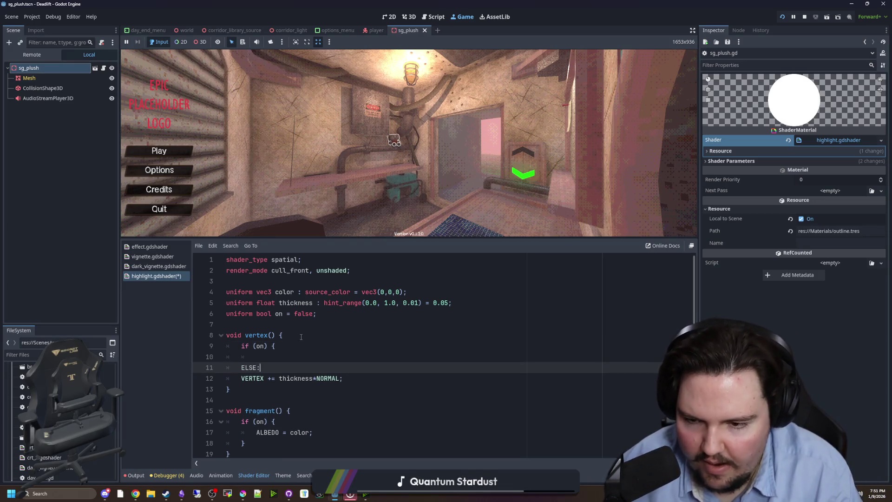
type(" else {")
key("Return")
left_click_drag(343, 401, 241, 400)
key("ctrl+x")
left_click(268, 357)
key("ctrl+v")
left_click(267, 382)
key("ctrl+v")
Delete the unneeded else branch from vertex() and save the shader
mouse_move(358, 378)
left_mouse_down()
mouse_move(226, 378)
mouse_move(244, 368)
left_mouse_up()
left_click(242, 389)
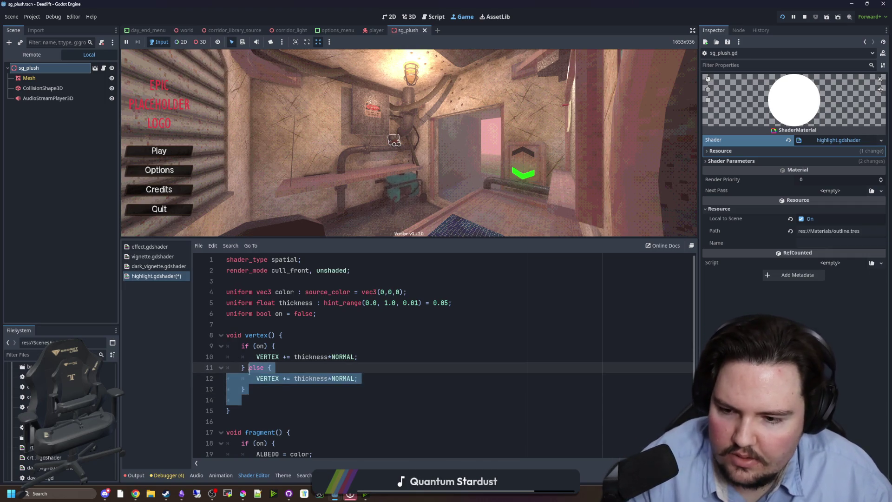
key("BackSpace")
key("ctrl+s")
Stop the running game and relaunch it to test the shader
left_click_drag(275, 411, 221, 411)
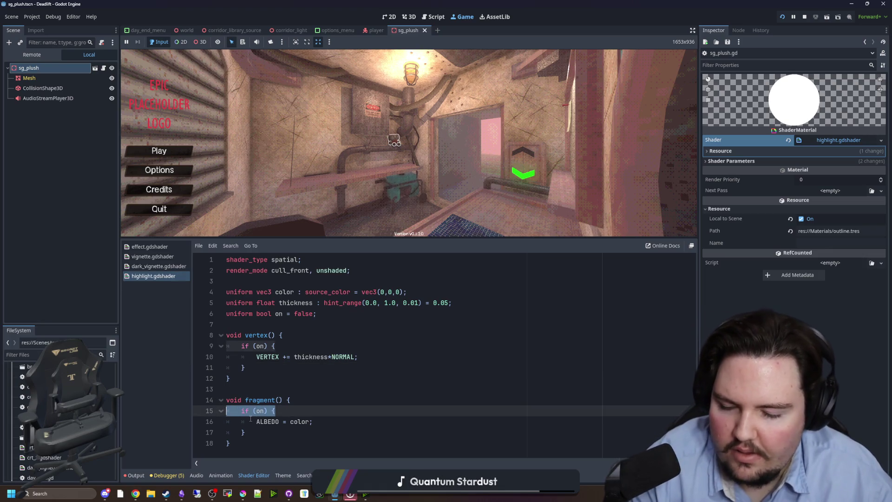
left_click(228, 378)
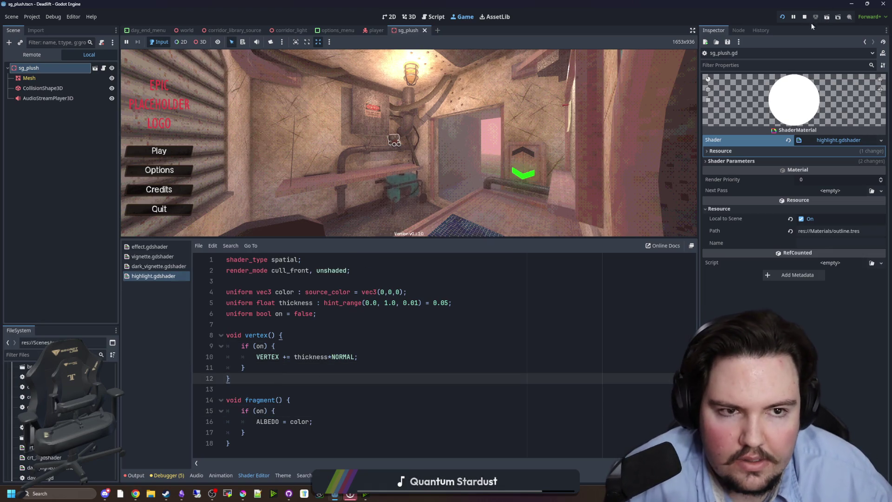
left_click(805, 17)
left_click(782, 17)
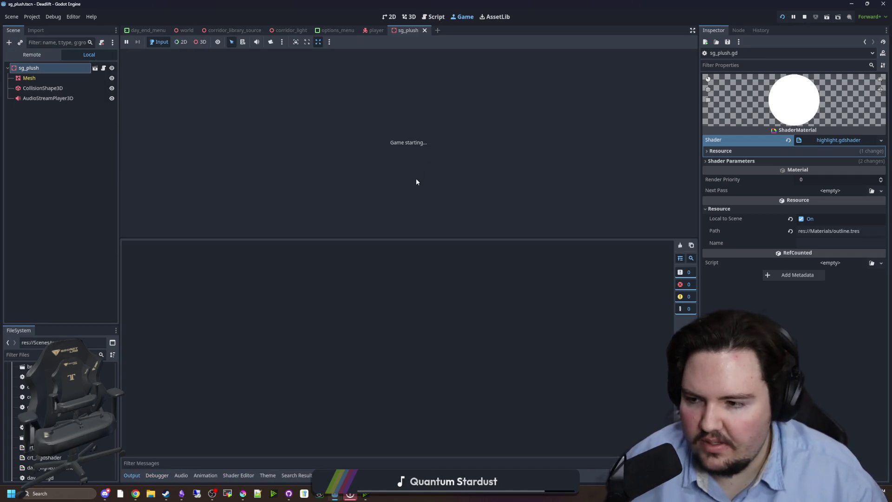
Expand the material's Shader Parameters, enlarge the game view, and tick On during play
left_click(736, 161)
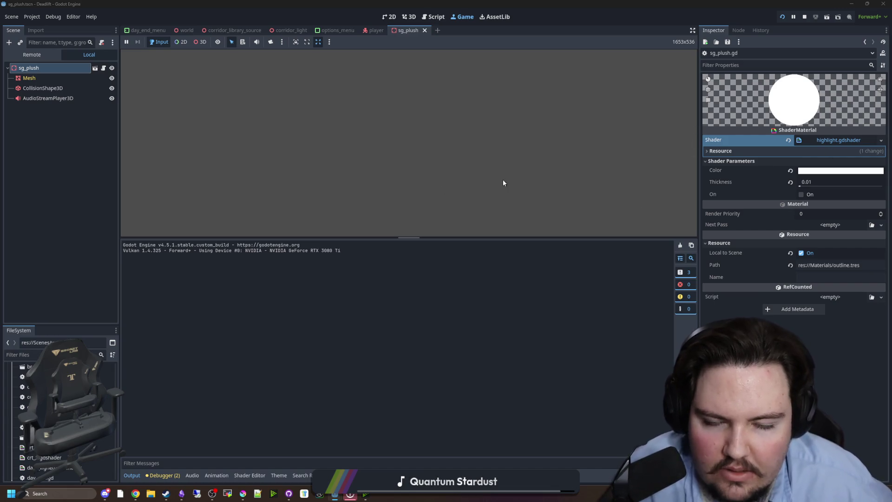
left_click_drag(406, 239, 407, 271)
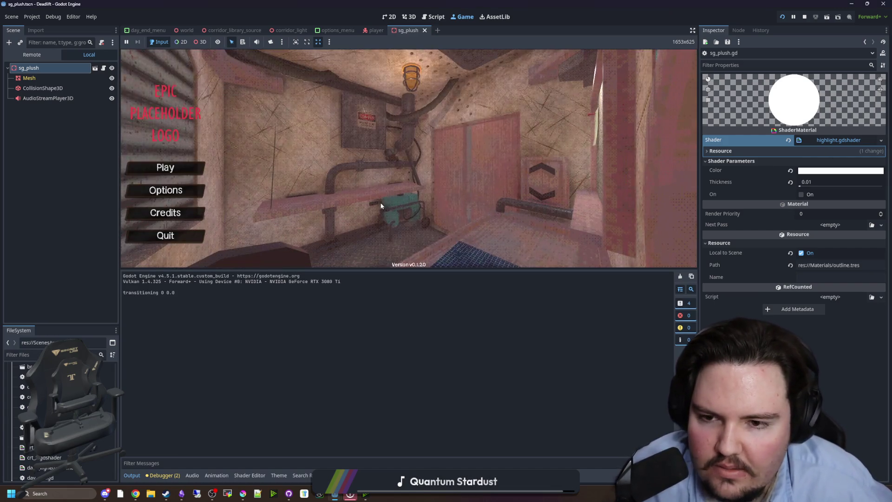
left_click(805, 195)
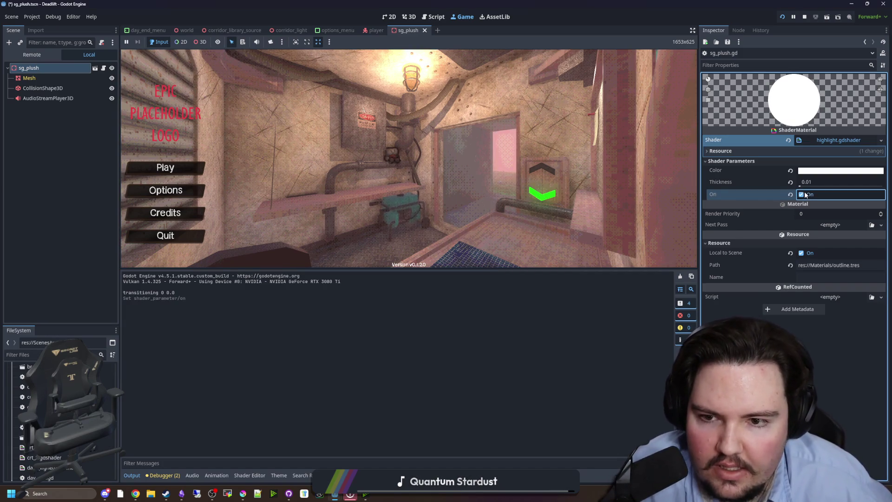
left_click(387, 164)
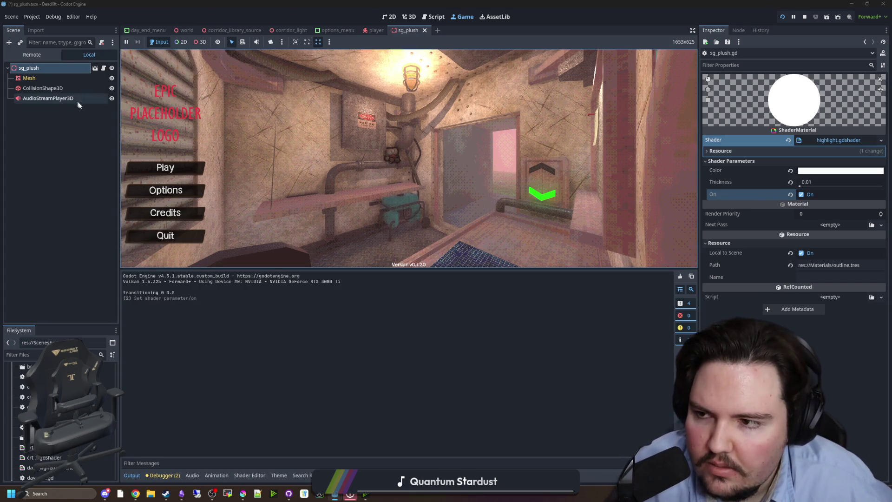
Reopen the highlight shader code and save it
left_click(838, 140)
left_click(333, 381)
scroll(333, 382, "down", 1)
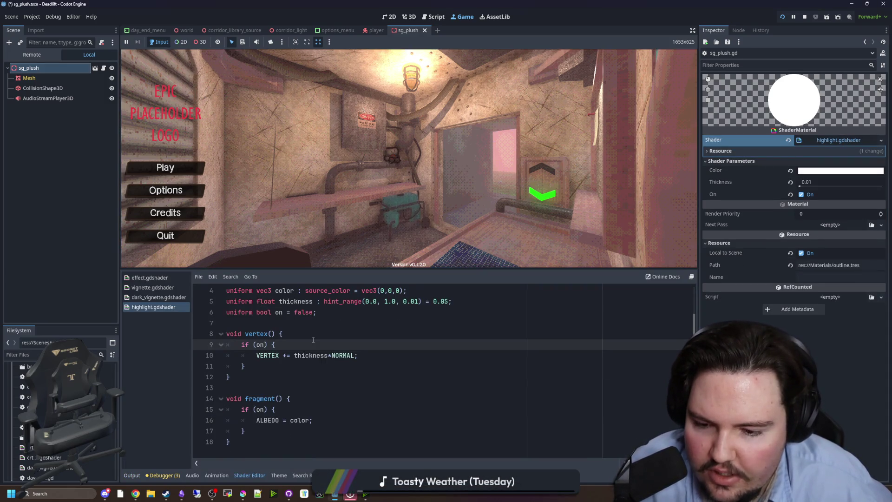
scroll(268, 409, "up", 1)
scroll(268, 399, "down", 1)
left_click(269, 388)
key("ctrl+s")
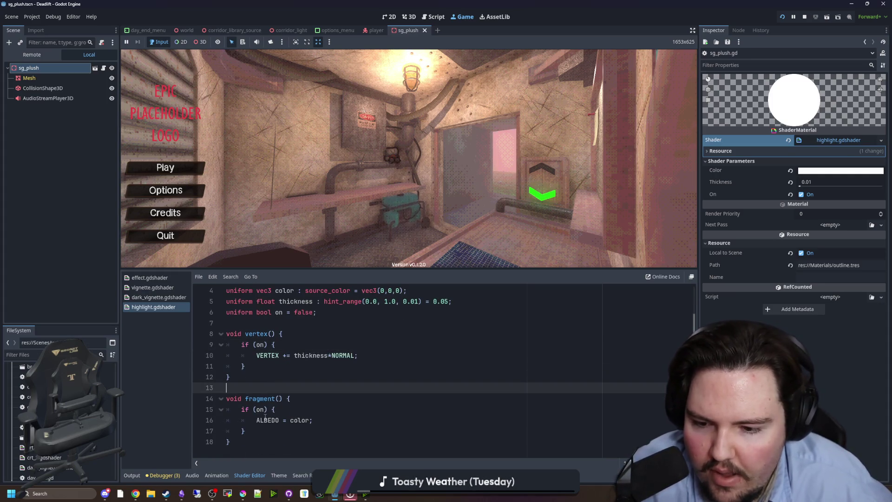
scroll(272, 411, "up", 1)
Remove the if (on) wrapper so fragment() always sets 'ALBEDO = color;'
left_click(300, 355)
scroll(279, 372, "down", 1)
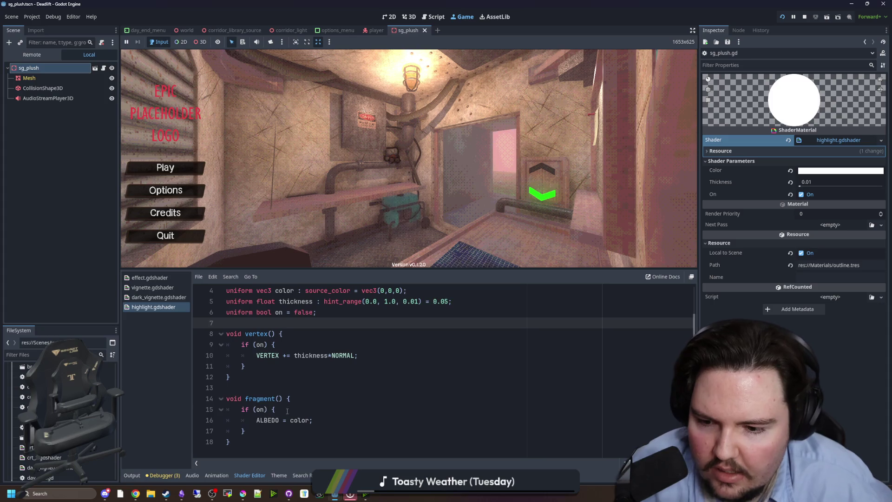
triple_click(270, 409)
key("BackSpace")
key("BackSpace")
left_click(262, 418)
key("BackSpace")
key("BackSpace")
key("BackSpace")
key("shift+Tab")
left_click(276, 384)
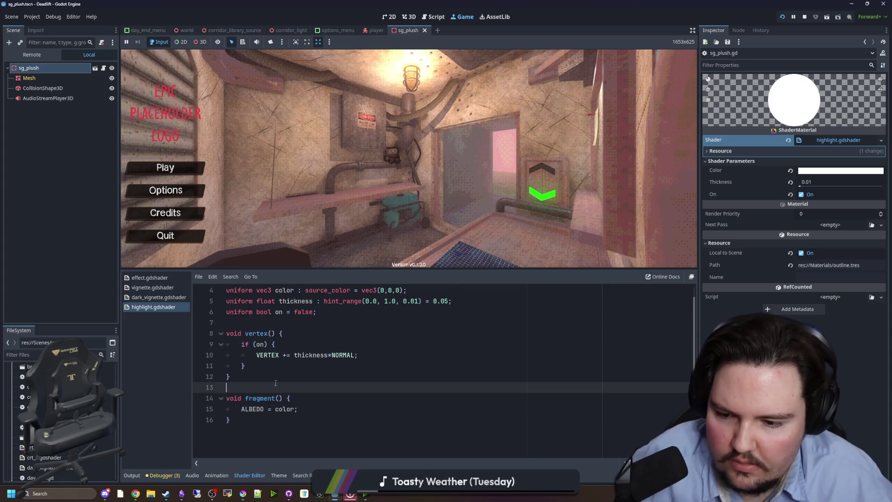
left_click(280, 377)
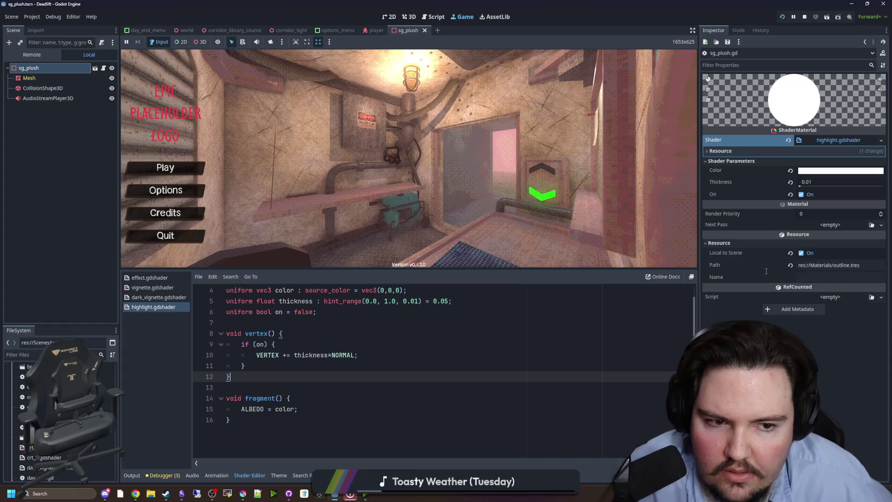
Untick the On parameter, restart the game, and select the plush's Mesh node
left_click(801, 196)
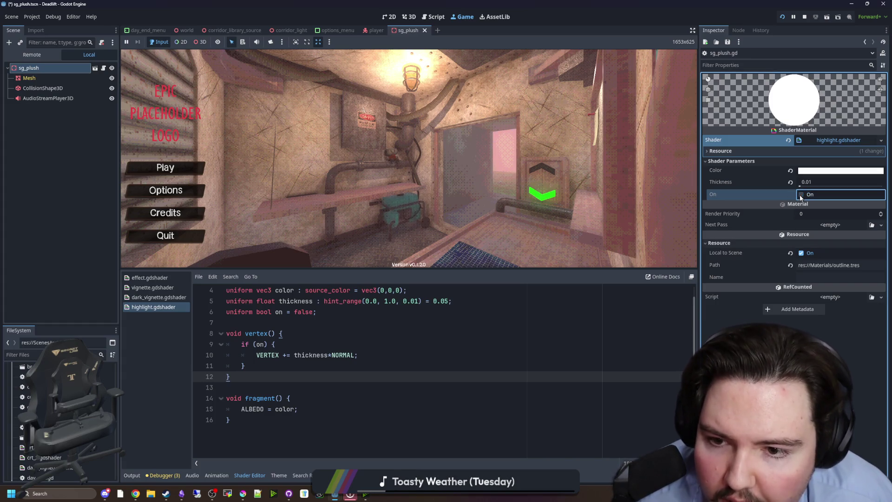
left_click(803, 19)
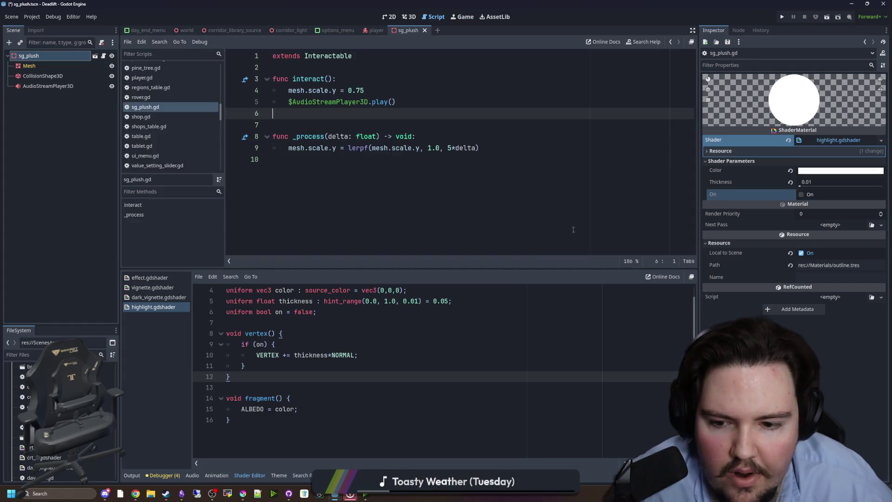
left_click(782, 18)
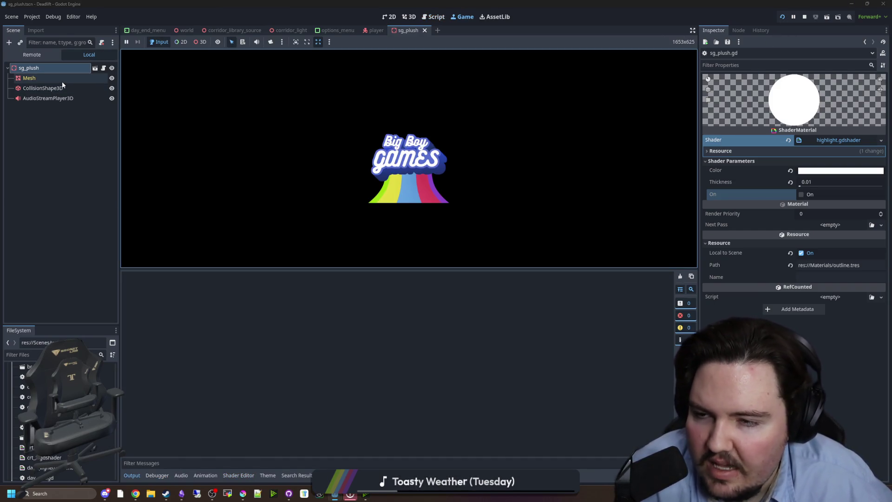
key("Down")
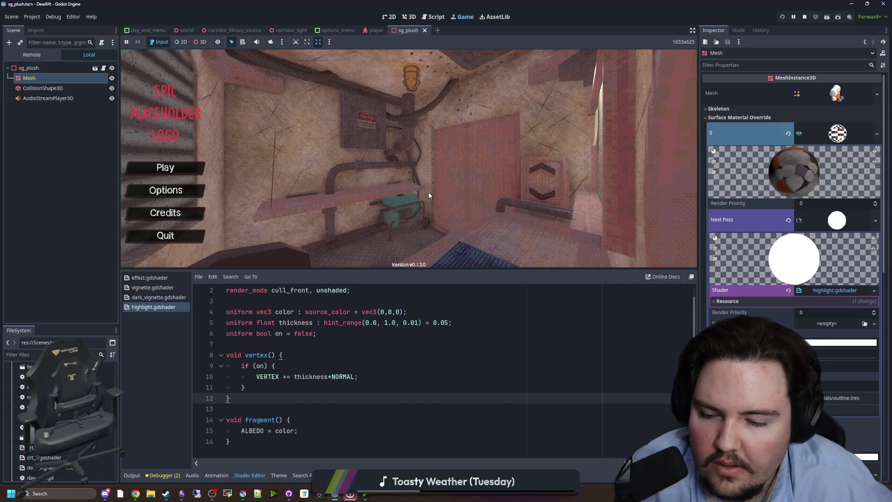
Filter FileSystem for 'outline', untick On in outline.tres, save, and open sg_plush.gd
left_click(56, 354)
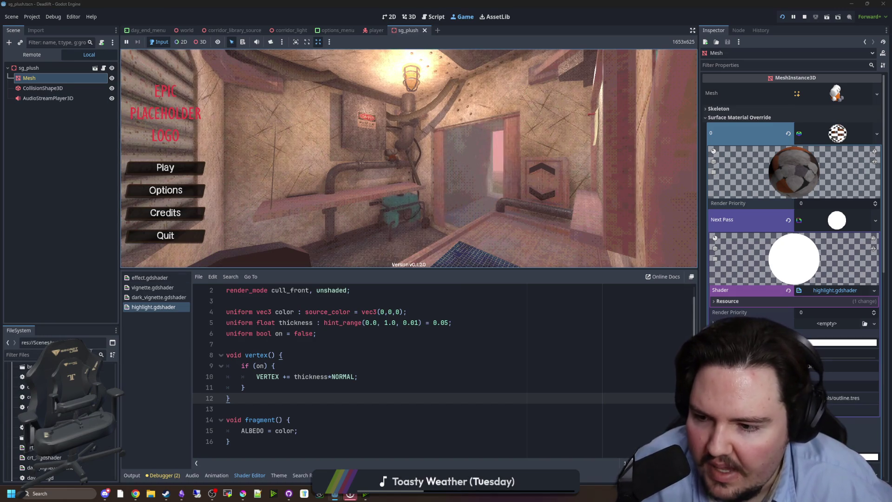
type("h")
key("BackSpace")
type("outline")
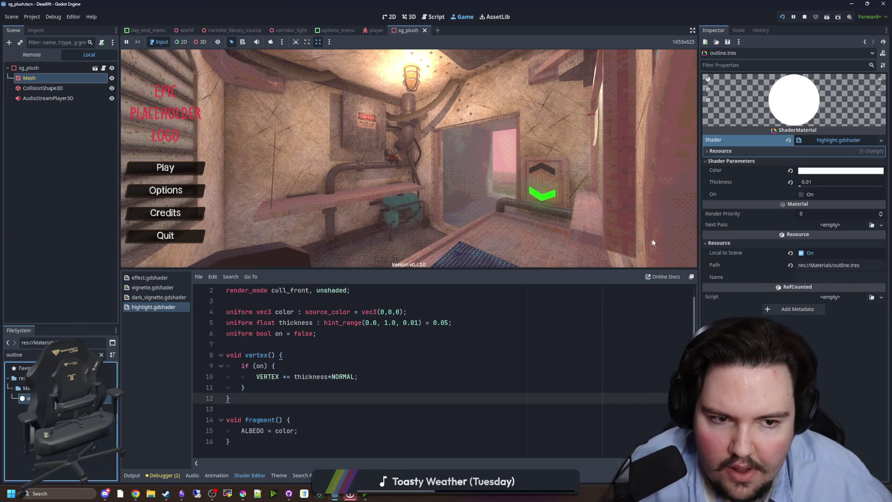
left_click(801, 194)
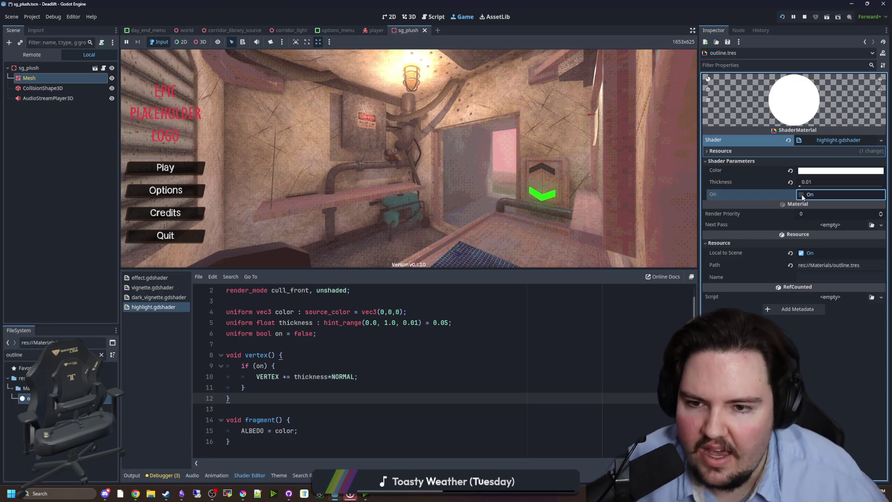
left_click(801, 194)
key("ctrl+s")
left_click(382, 322)
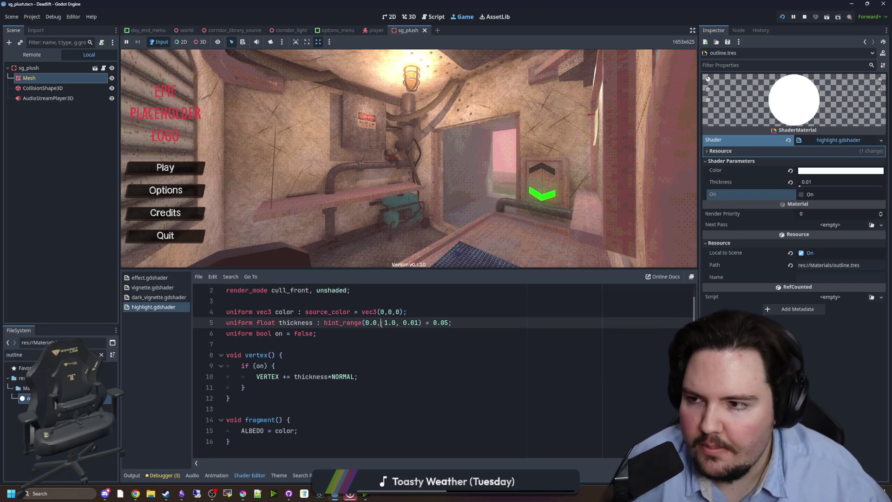
left_click(104, 68)
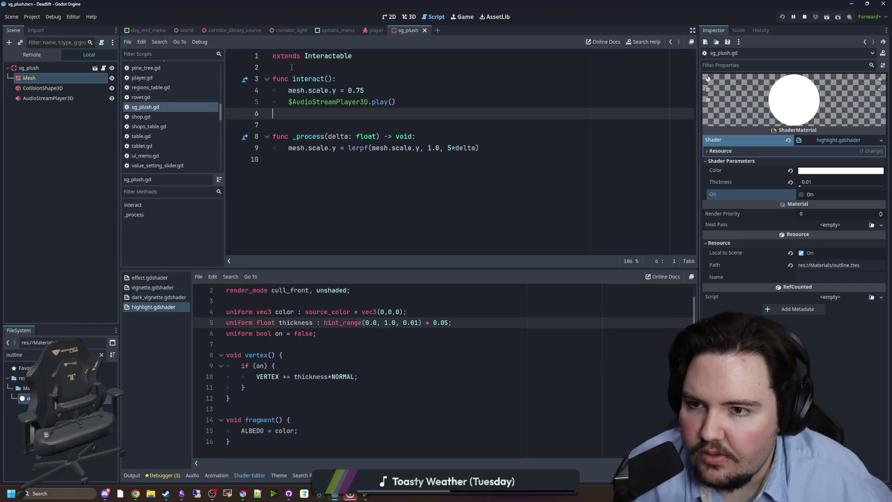
scroll(325, 200, "down", 1)
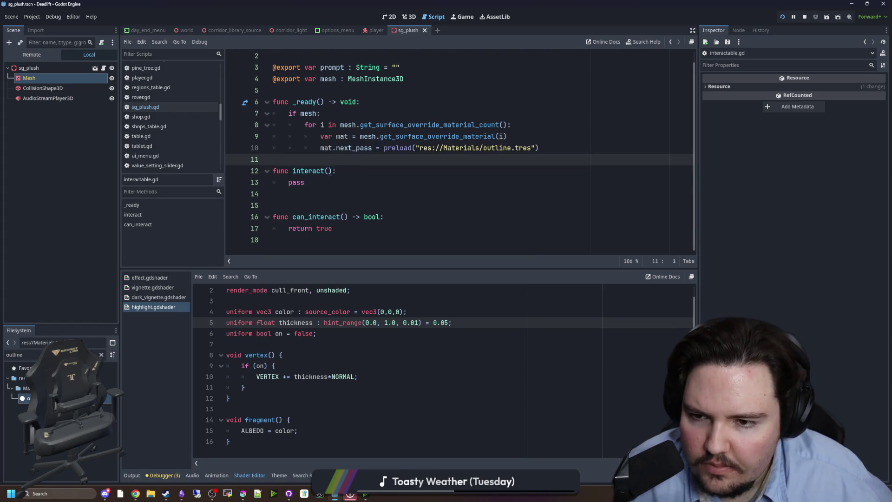
left_click(311, 225)
left_click(420, 214)
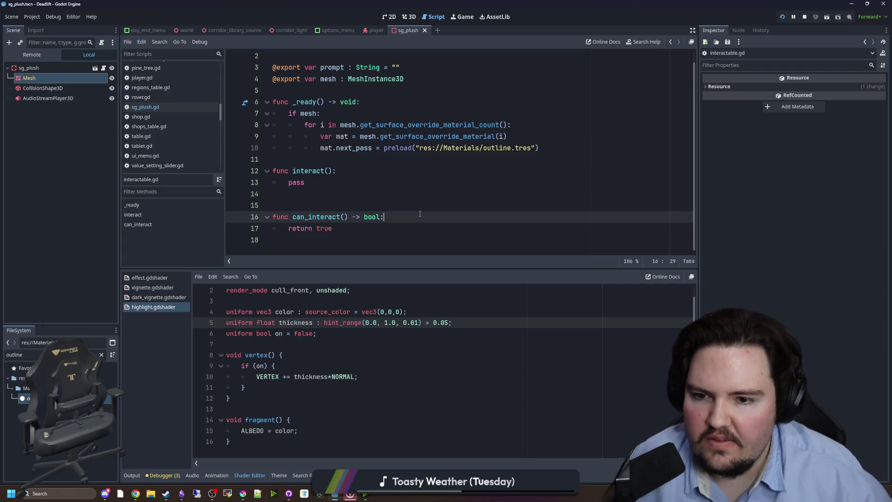
key("Down")
key("Down")
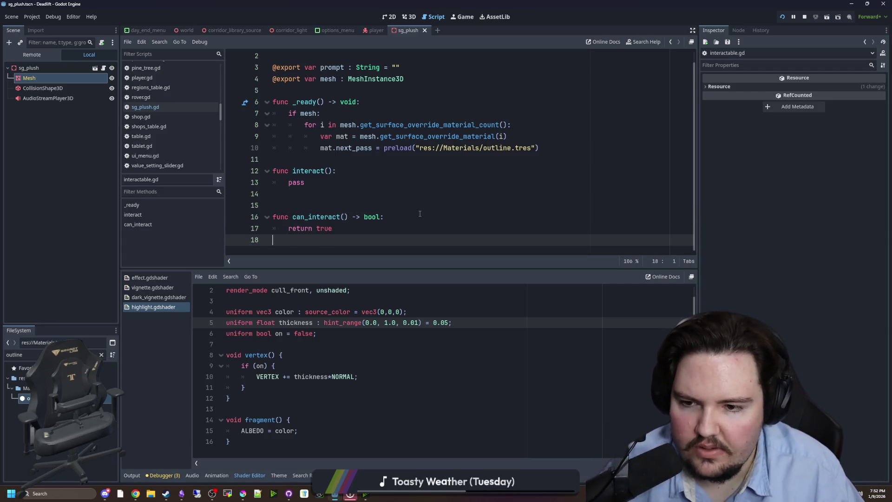
key("Up")
key("Up")
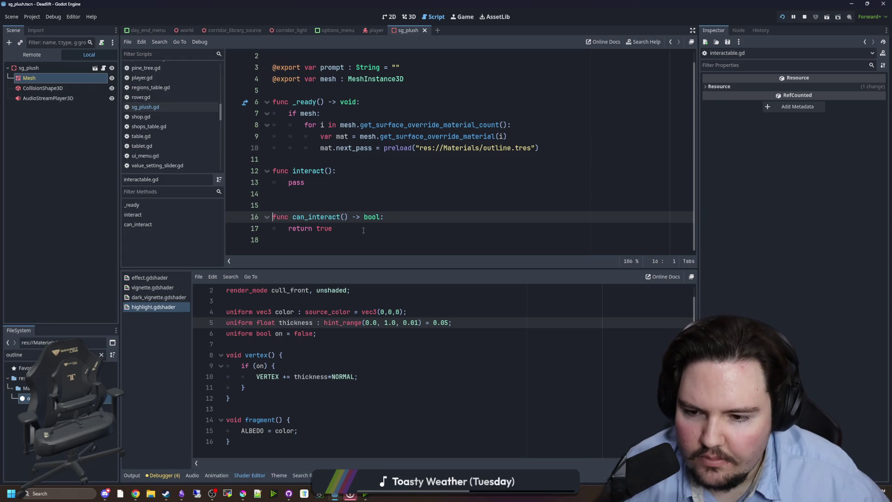
left_click(364, 229)
left_click(399, 216)
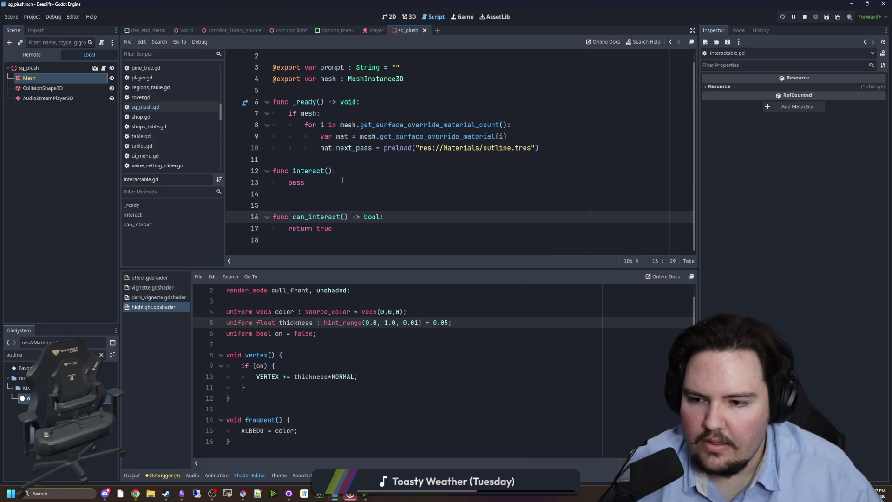
left_click(308, 183)
left_click(310, 191)
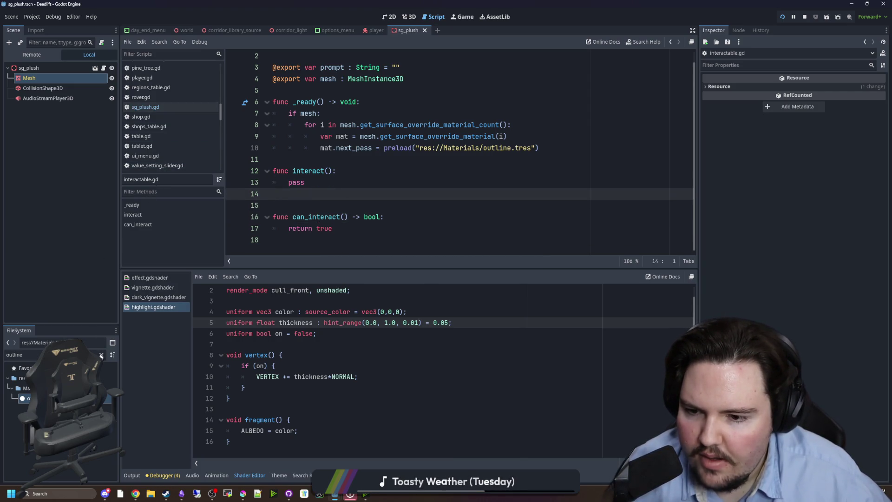
left_click(325, 159)
left_click(294, 195)
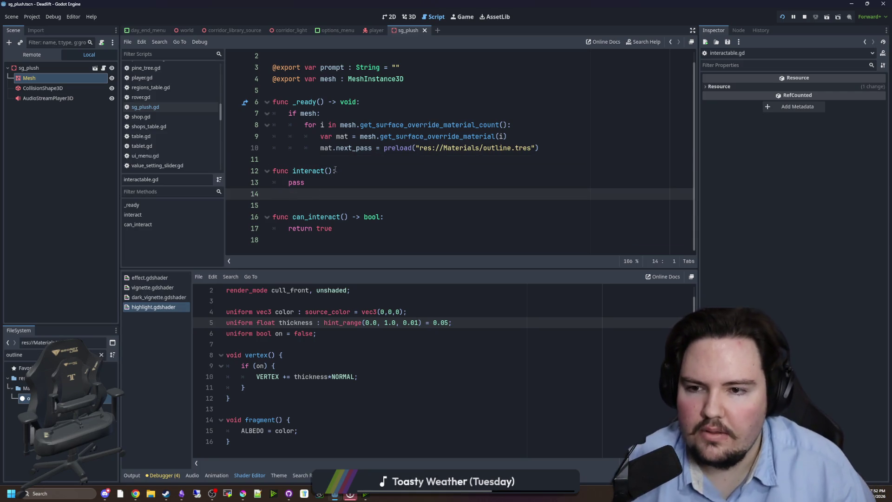
scroll(335, 170, "up", 1)
left_click(450, 101)
type("var hovered : bool = fal")
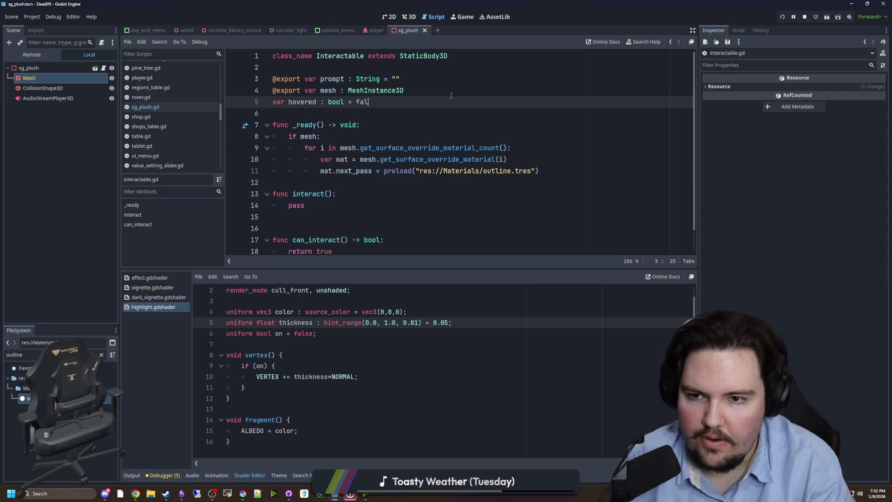
Add a _process function stub after _ready, then delete it as unneeded
type("se")
scroll(325, 139, "down", 1)
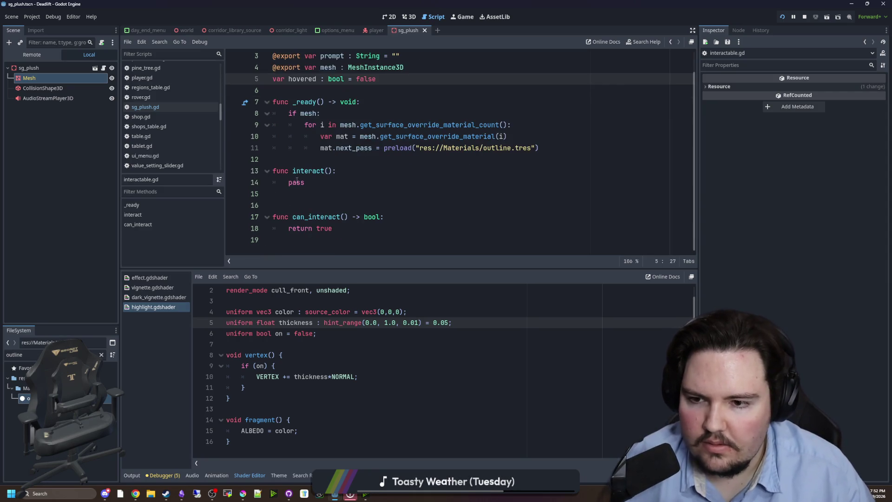
left_click(306, 160)
key("Return")
key("Return")
key("Return")
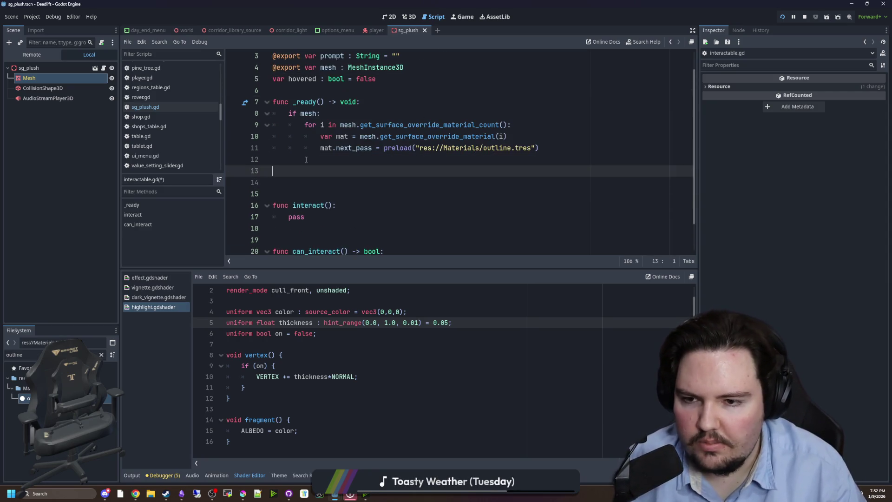
key("Up")
key("Up")
type("func _pro")
key("Return")
key("Return")
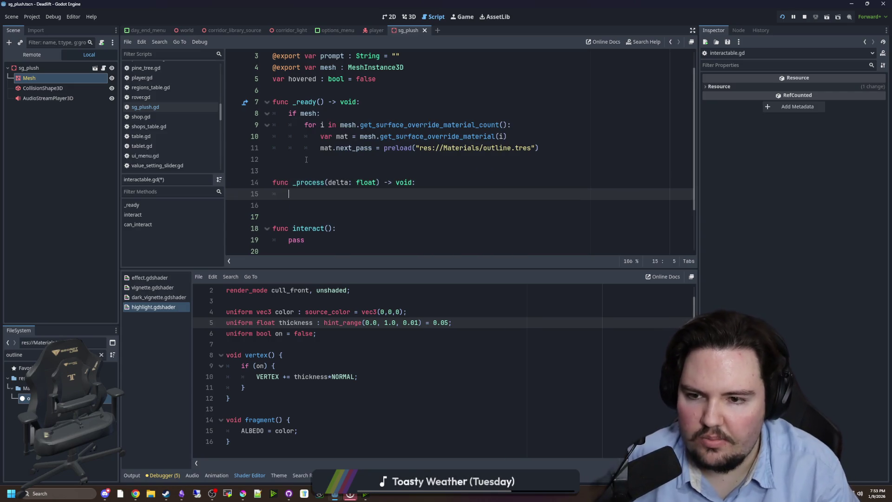
key("shift+Up")
key("shift+Up")
key("shift+Up")
key("BackSpace")
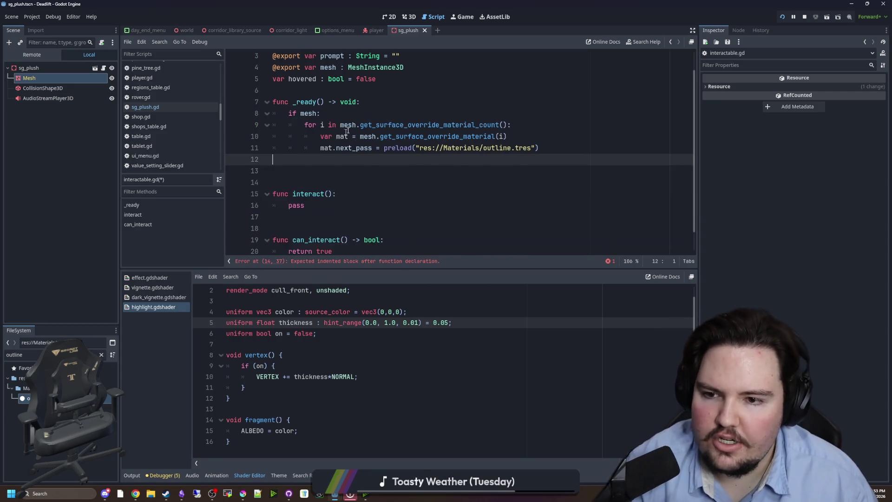
Finish the declaration as 'var hovered : bool = false:' and begin a 'set(val):' setter
left_click(376, 67)
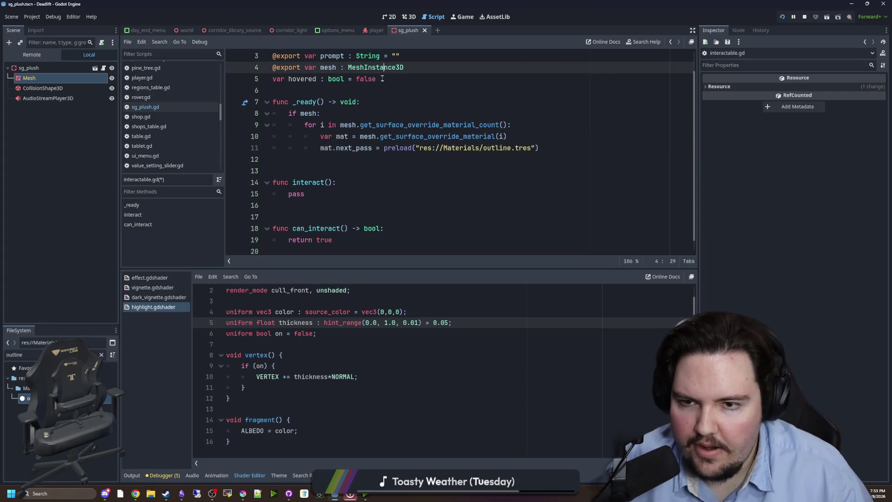
left_click(382, 79)
type(":")
key("Return")
type("set()val:")
key("Return")
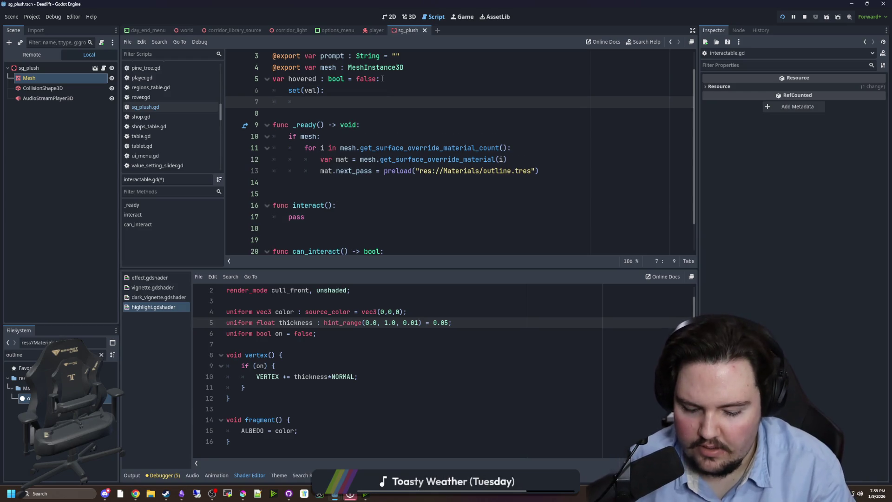
Fill the setter with 'hovered = val' and empty 'if hovered:' and 'else:' branches
key("BackSpace")
key("BackSpace")
key("BackSpace")
type("hover")
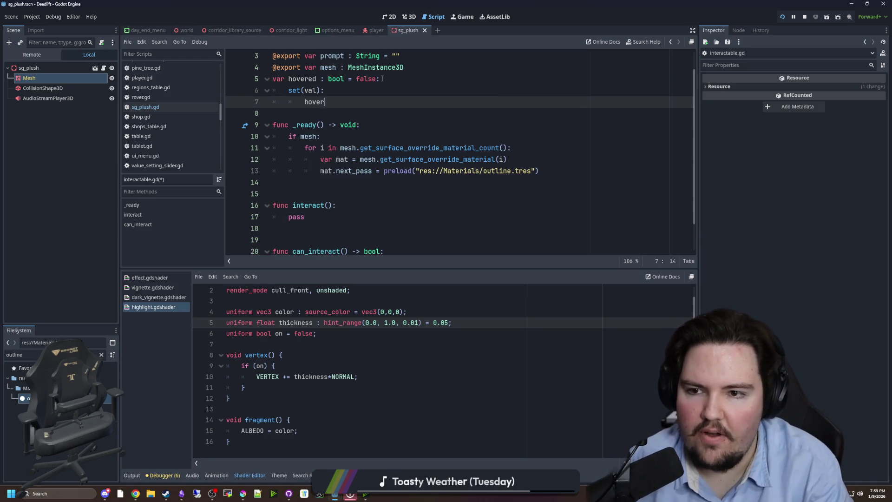
type("ed = val")
key("Return")
type("hovered:")
key("Return")
key("Return")
key("BackSpace")
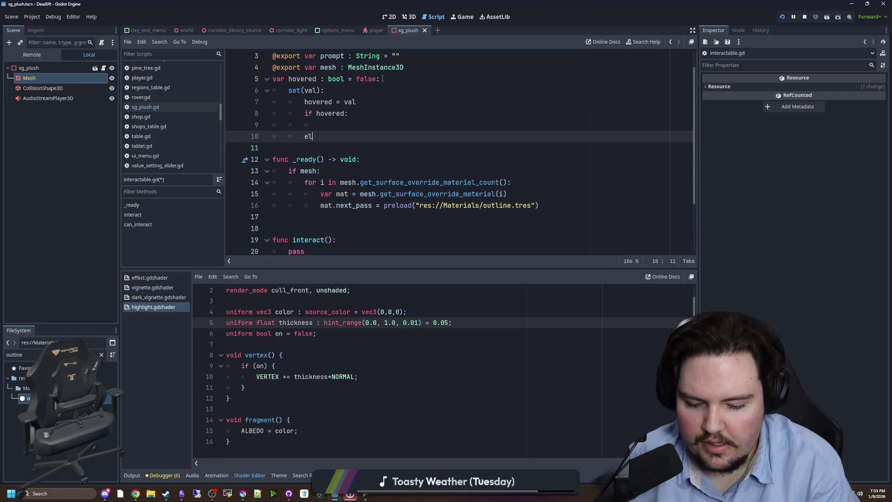
type("se:")
key("Return")
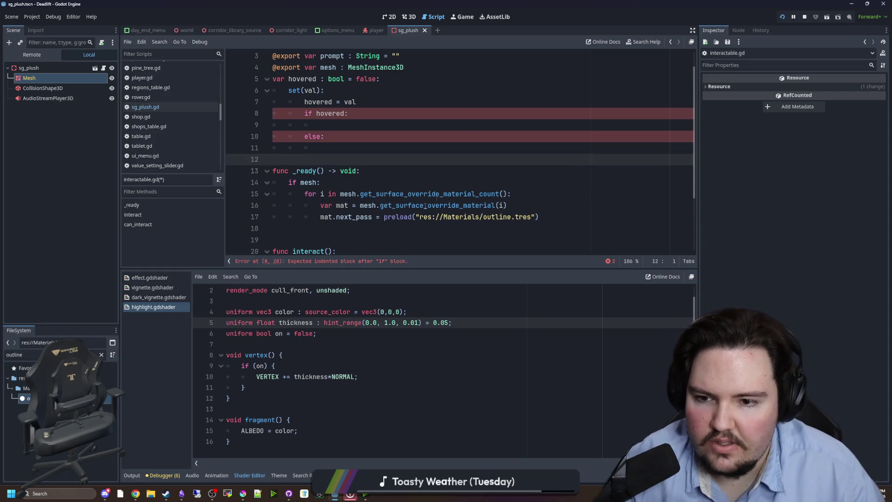
left_click(347, 226)
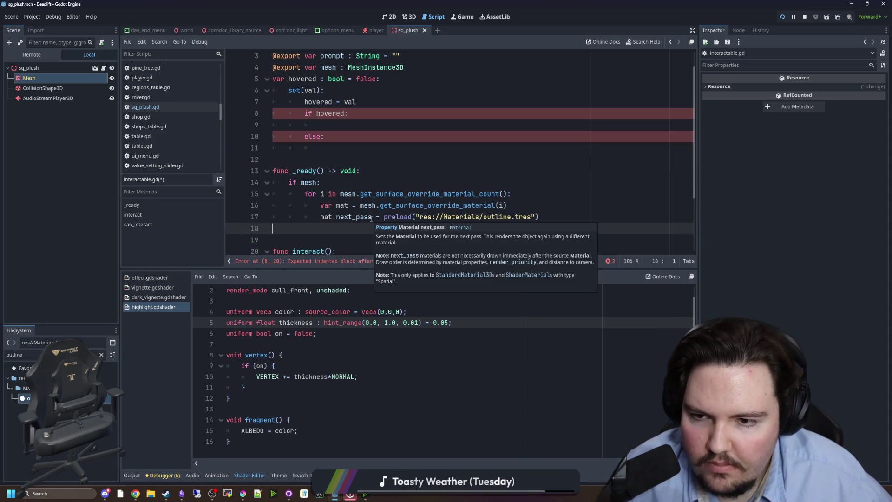
left_click(361, 159)
scroll(350, 162, "down", 1)
left_click(346, 187)
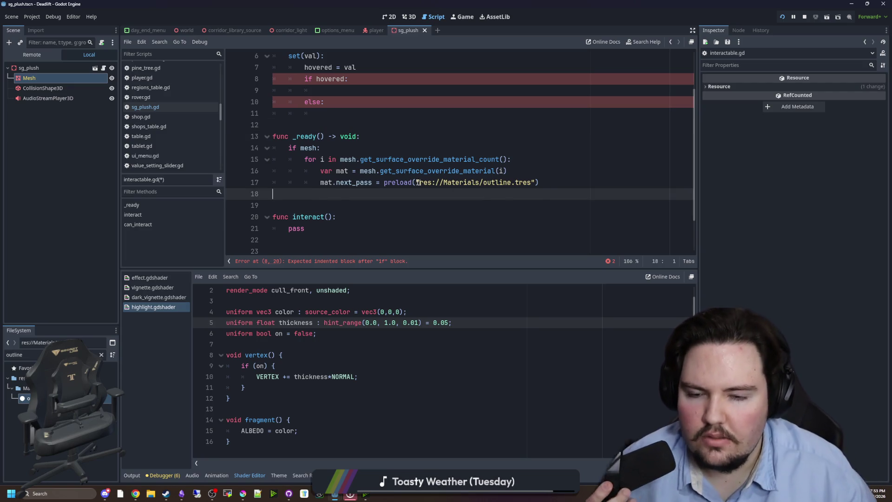
scroll(317, 168, "up", 1)
left_click(318, 163)
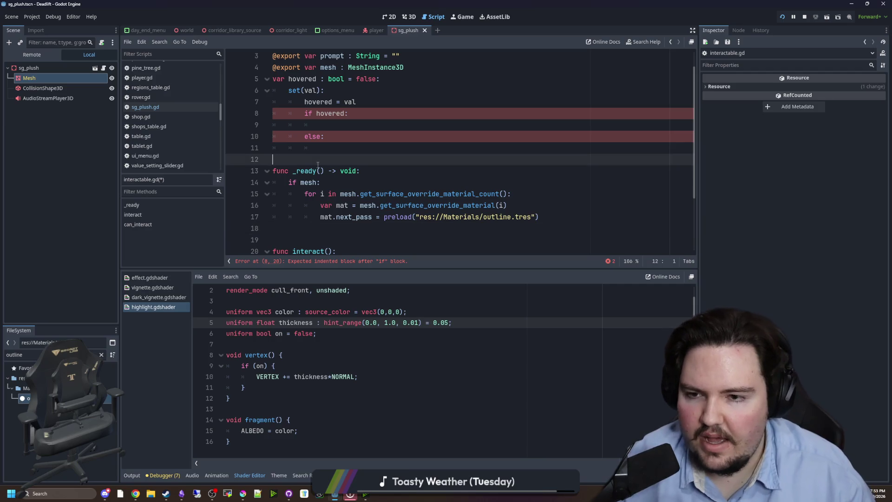
Add a new 'func set_hover_shader():' definition below the setter
key("Return")
key("Return")
key("Return")
key("Up")
key("Up")
type("func set_hover")
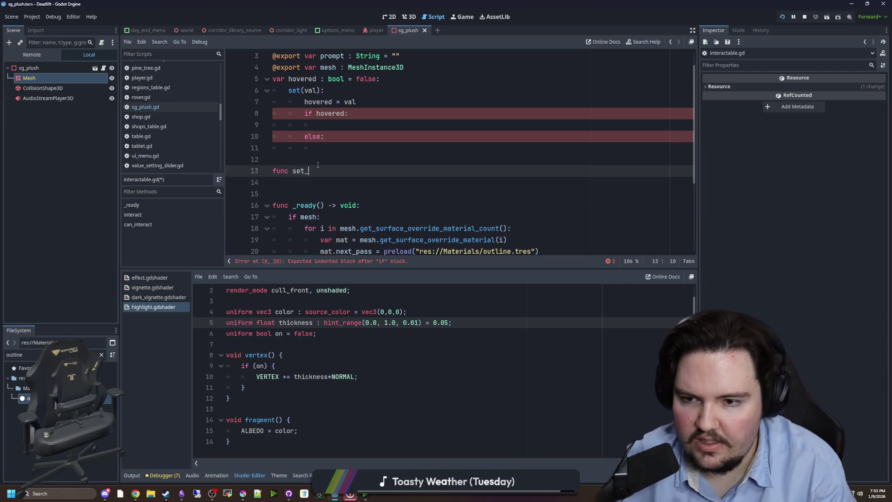
key("BackSpace")
key("BackSpace")
key("BackSpace")
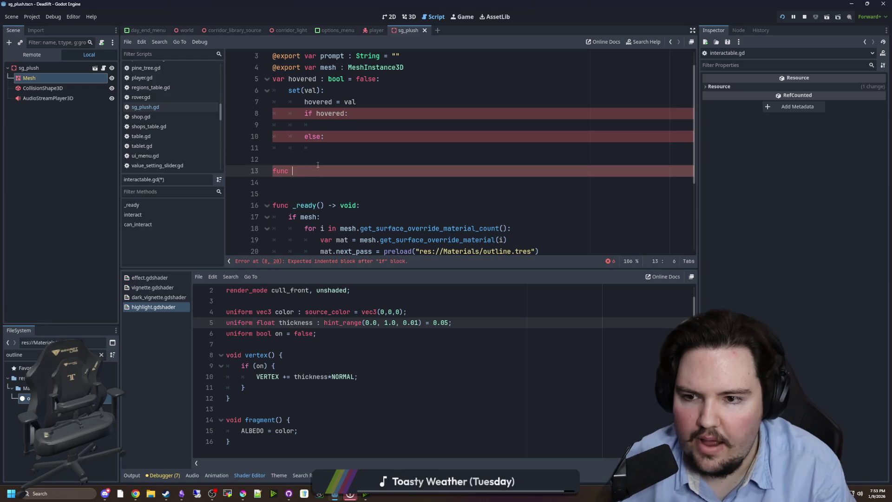
type("set_")
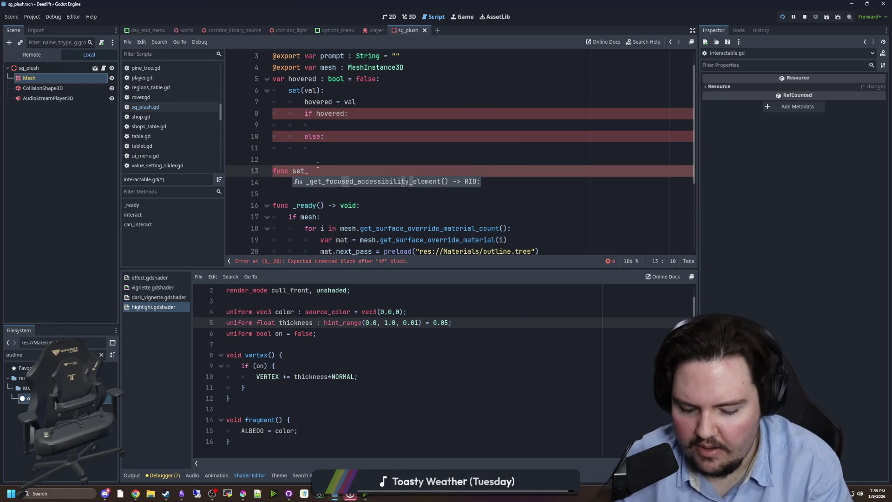
type("hover_shader():")
key("Return")
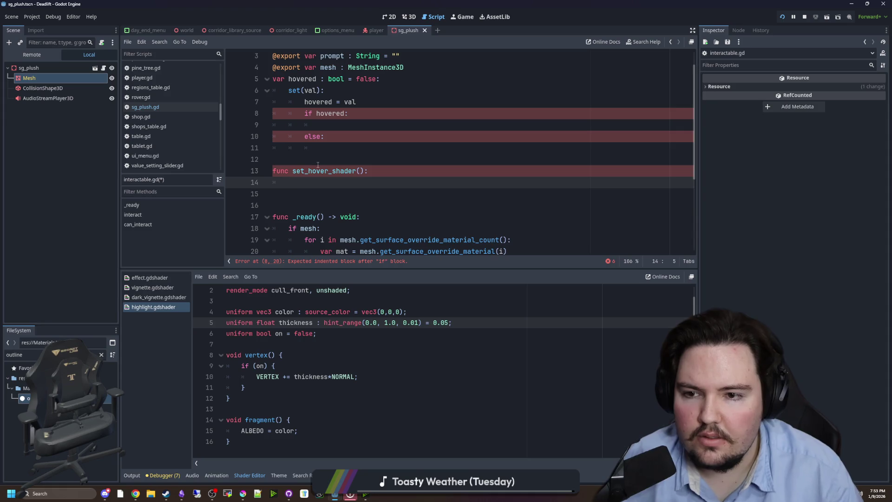
Call set_hover_shader(true) in the if hovered branch and set_hover_shader(false) in else
left_click(342, 123)
type("set_hover")
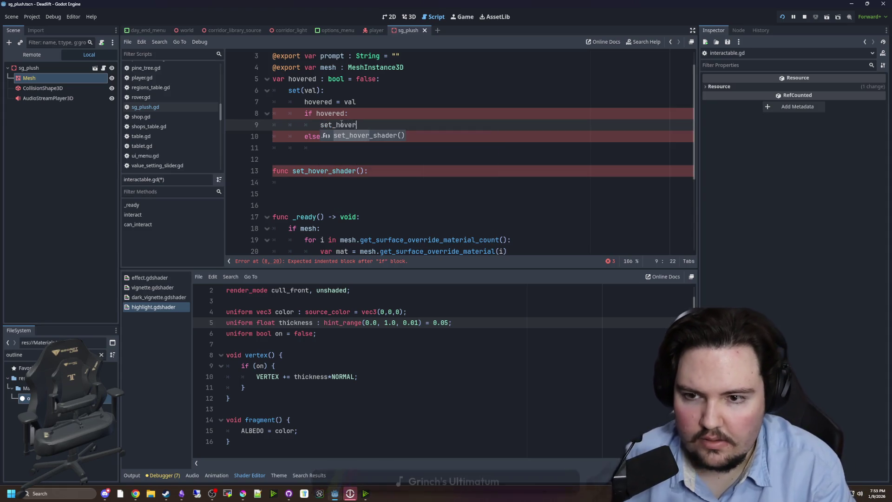
type("_shader()true")
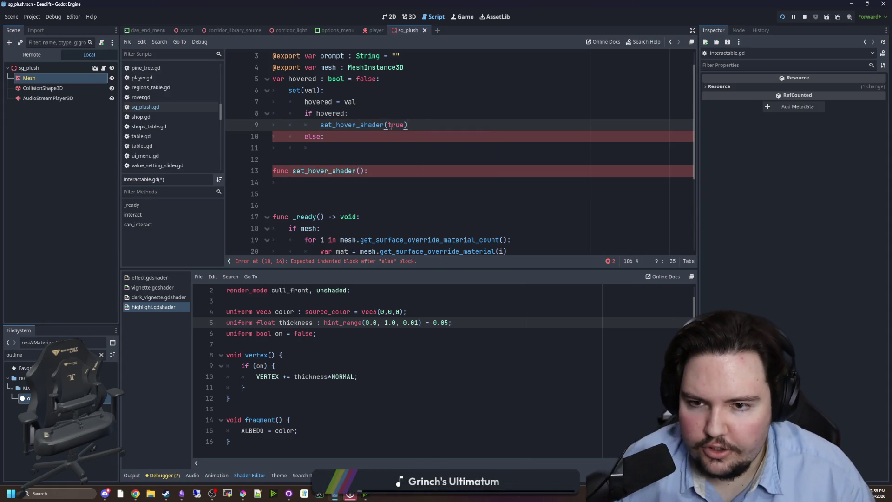
key("shift+Home")
key("ctrl+c")
left_click(401, 148)
key("ctrl+v")
double_click(400, 148)
type("false")
Copy the material loop from _ready into set_hover_shader's body and dedent it
left_click(368, 183)
scroll(367, 185, "down", 1)
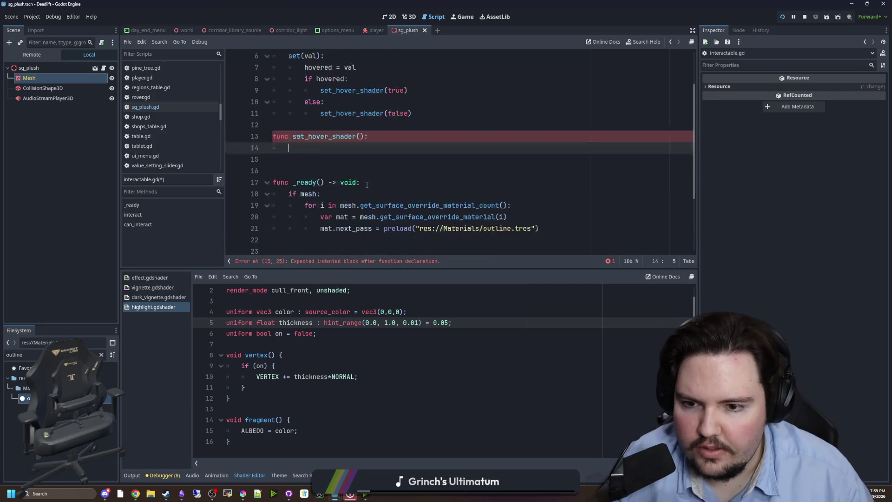
scroll(368, 185, "down", 1)
key("Down")
key("Down")
key("Down")
left_click_drag(556, 195, 289, 171)
key("ctrl+c")
left_click(294, 113)
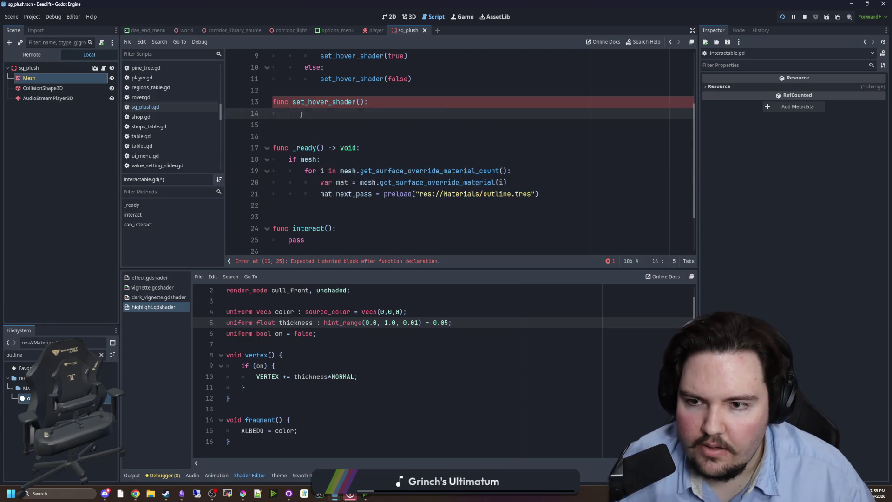
key("ctrl+v")
left_click(305, 113)
key("BackSpace")
key("Down")
key("BackSpace")
key("Down")
key("BackSpace")
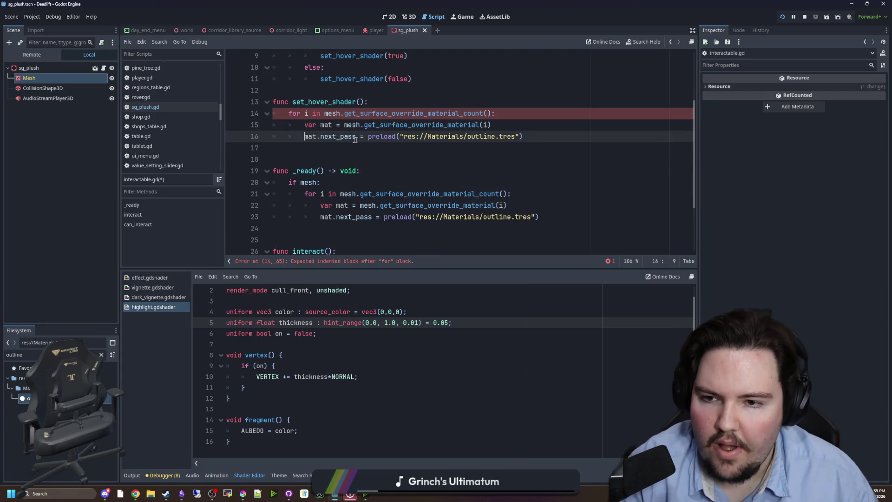
Replace the loop's preload assignment with 'next_pass.set_shader_parameter('
scroll(383, 172, "up", 1)
left_click_drag(543, 170, 361, 171)
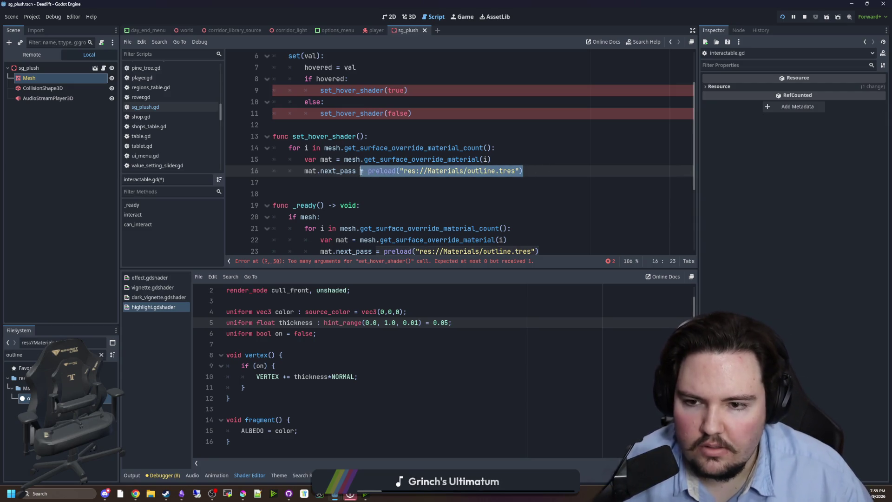
key("BackSpace")
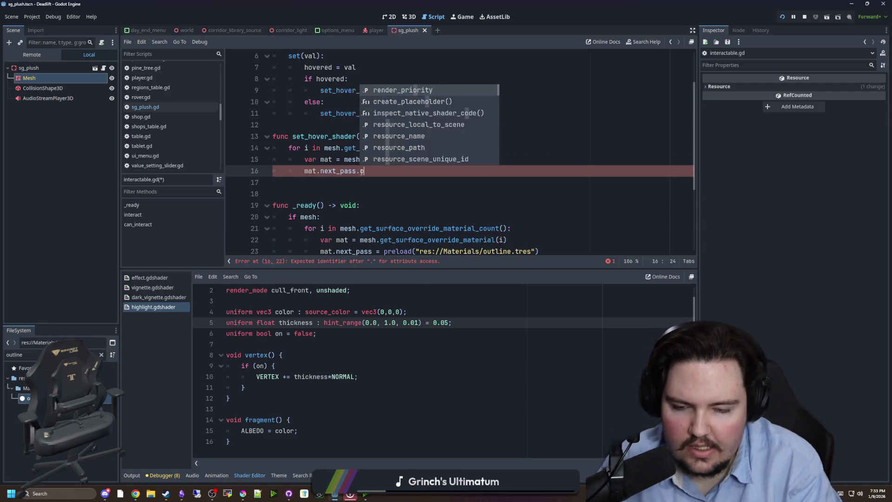
key("BackSpace")
type("s.set_shader_parameter")
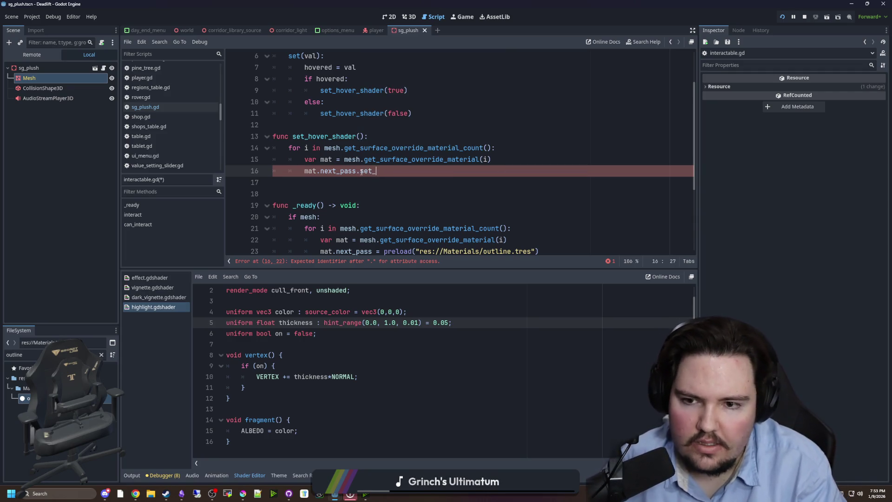
type("(")
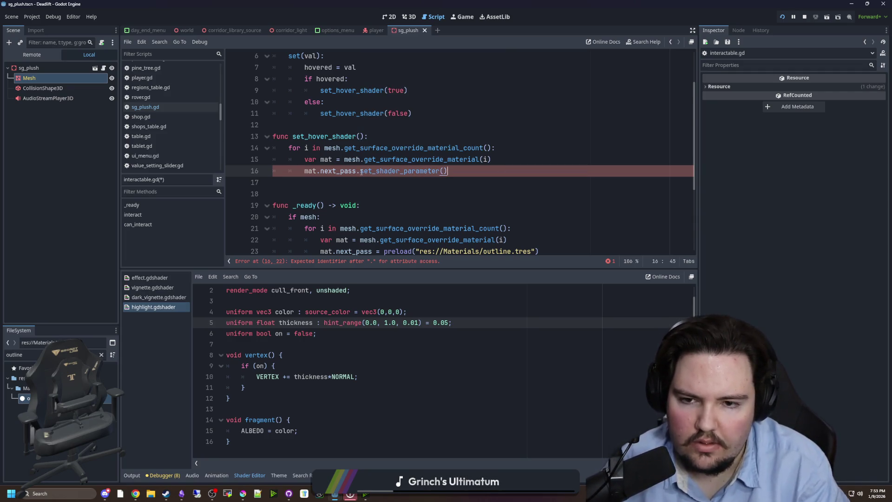
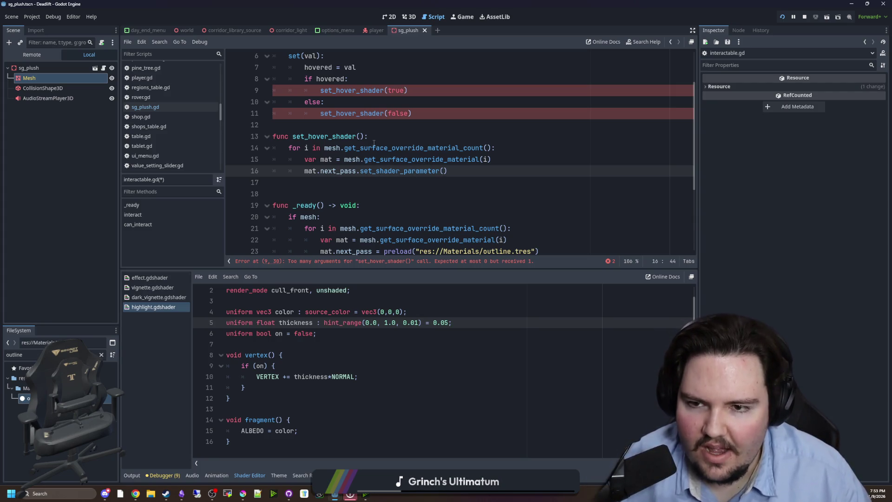
Add a status parameter to set_hover_shader() on line 13 of interactable.gd
scroll(374, 143, "up", 2)
left_click(358, 182)
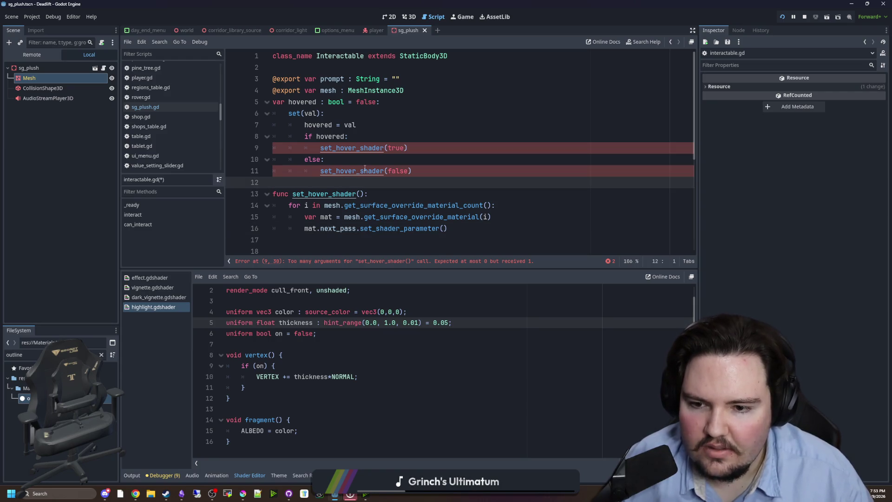
left_click(360, 193)
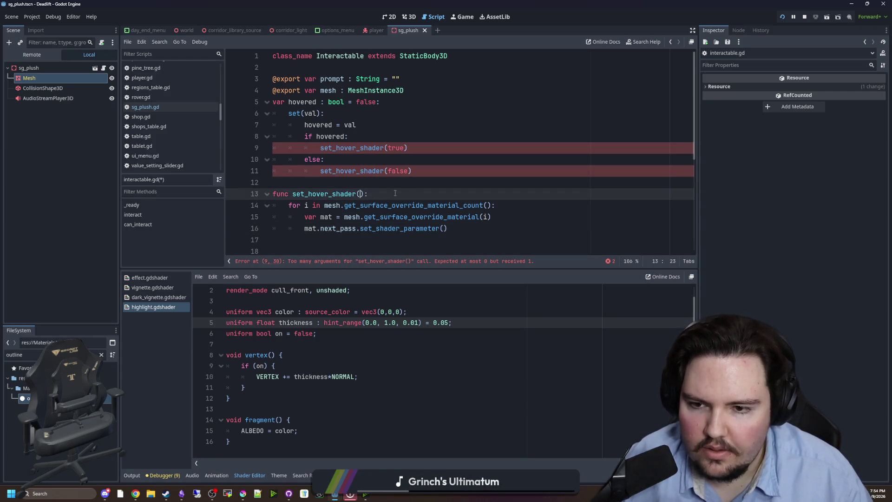
type("status")
scroll(428, 195, "down", 1)
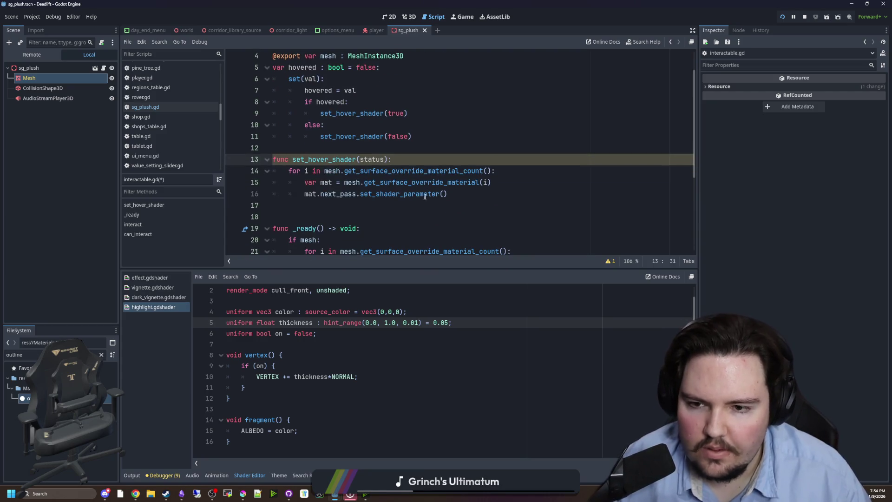
left_click(349, 194, "ctrl")
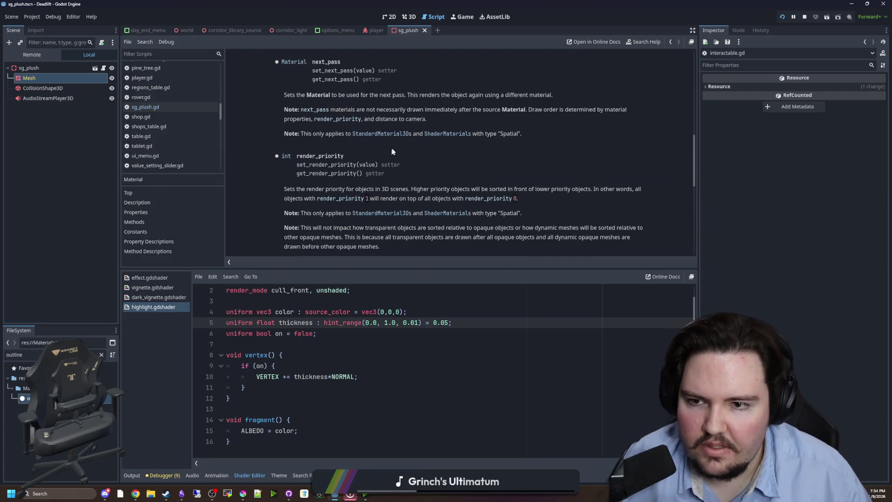
scroll(403, 141, "up", 5)
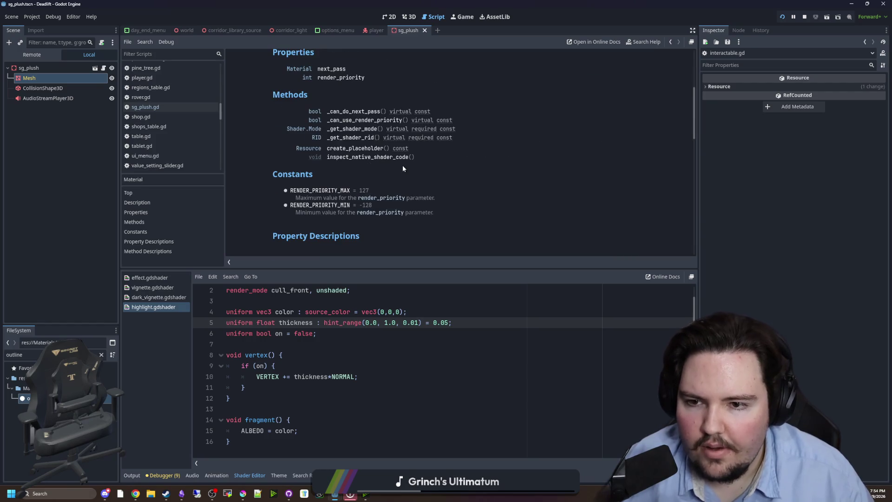
scroll(403, 165, "down", 5)
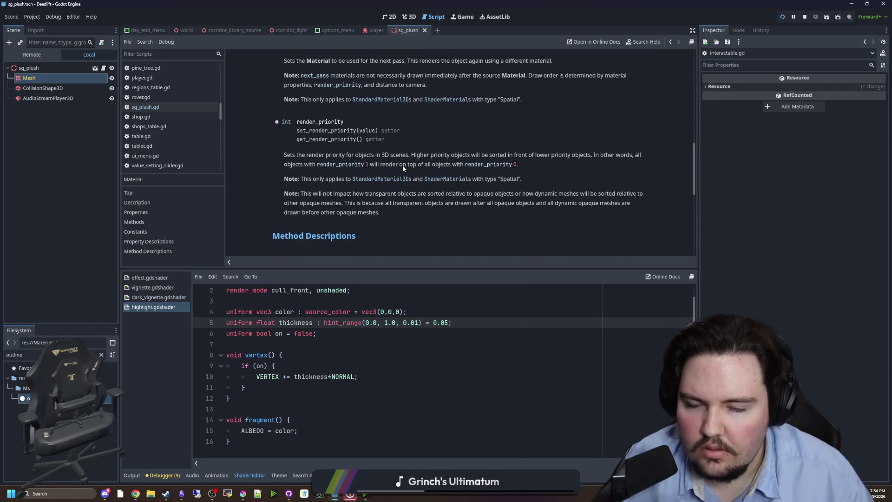
scroll(372, 163, "up", 2)
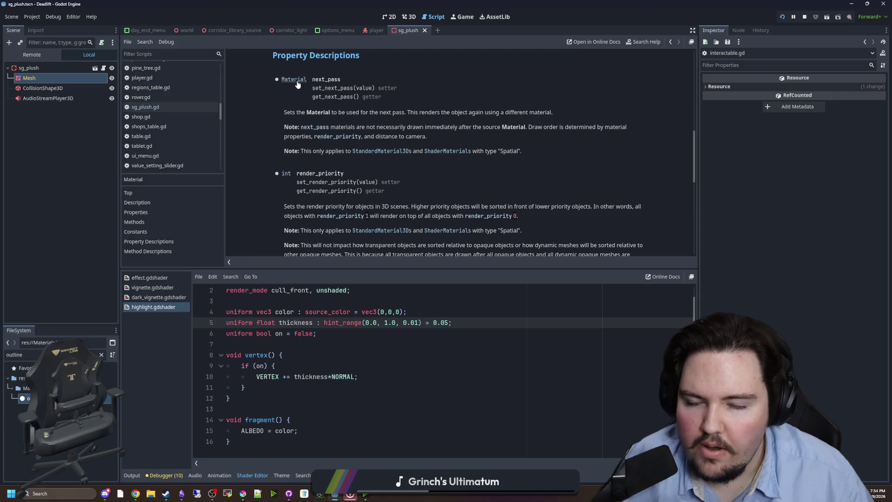
scroll(298, 84, "up", 8)
scroll(371, 199, "down", 5)
scroll(372, 167, "down", 2)
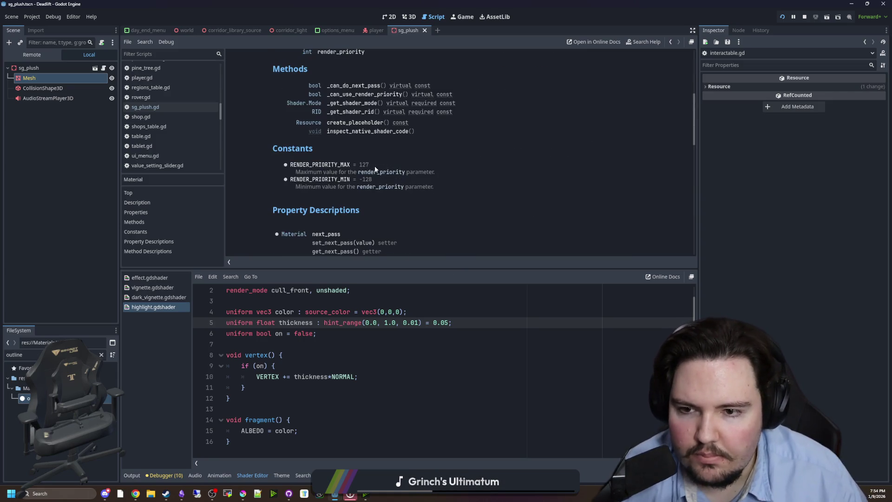
scroll(373, 150, "down", 3)
scroll(365, 146, "down", 4)
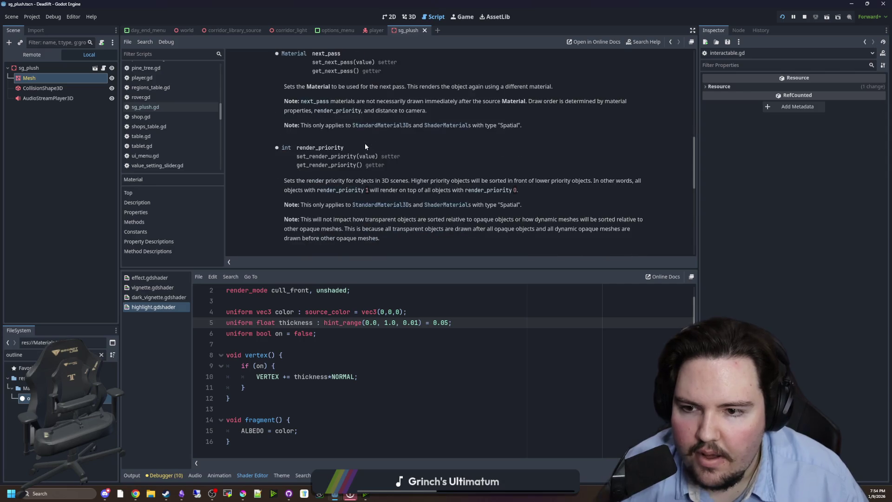
scroll(365, 146, "down", 4)
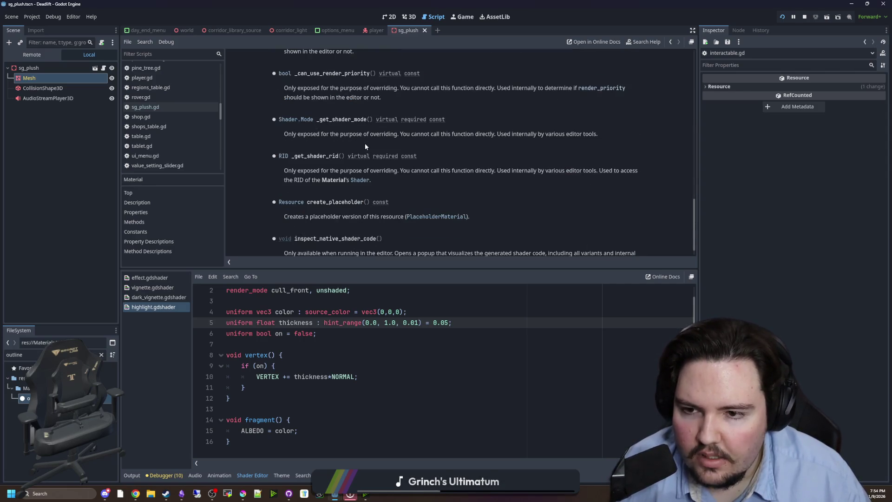
scroll(365, 146, "down", 1)
scroll(387, 157, "up", 20)
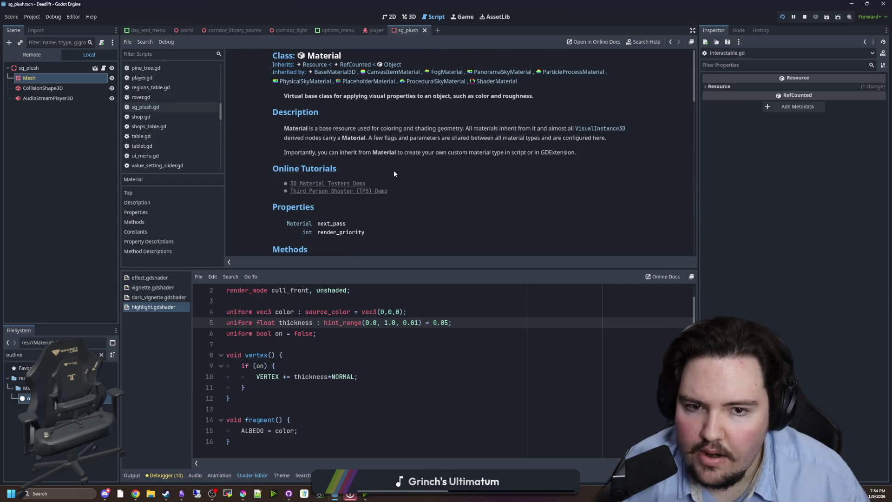
scroll(397, 168, "down", 3)
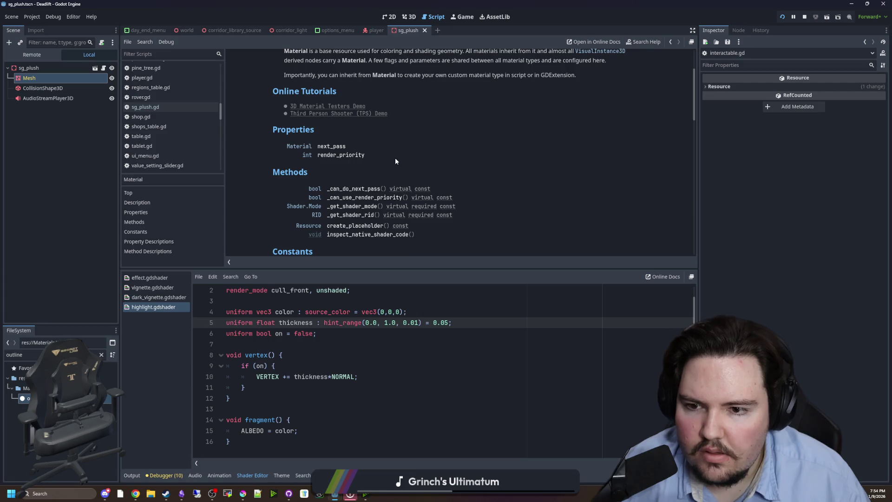
key("alt+Left")
key("alt+Left")
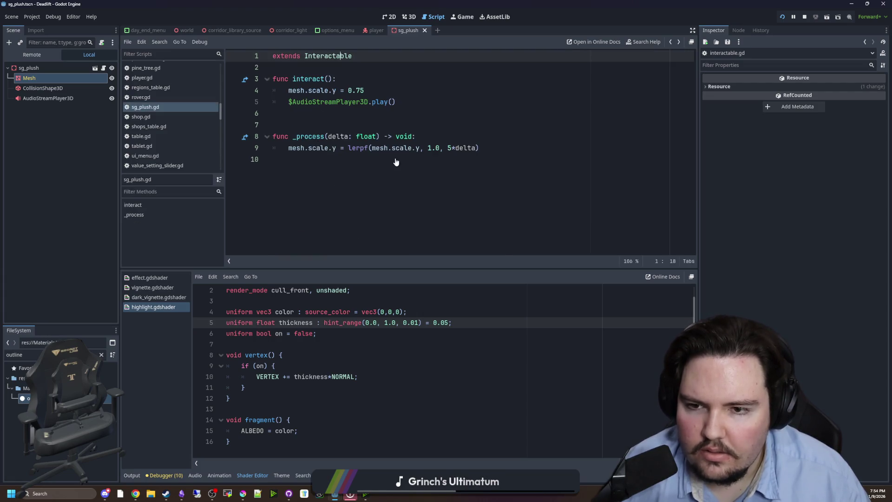
Fill line 16's set_shader_parameter() call with "on", status
left_click(411, 207)
left_click(466, 193)
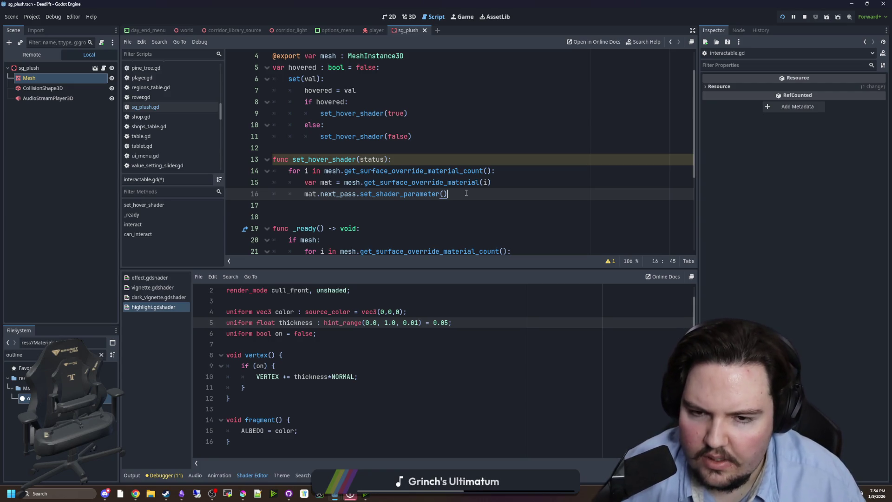
type("\"")
type(", status")
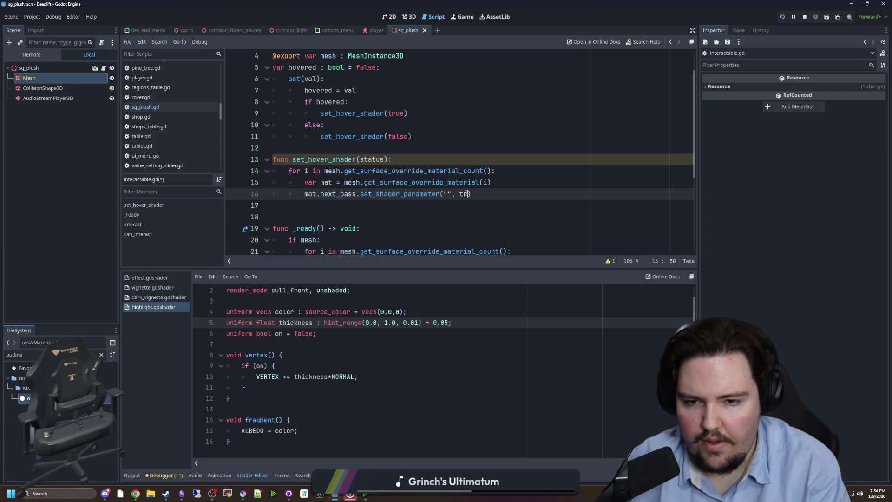
key("Left")
key("Left")
key("Left")
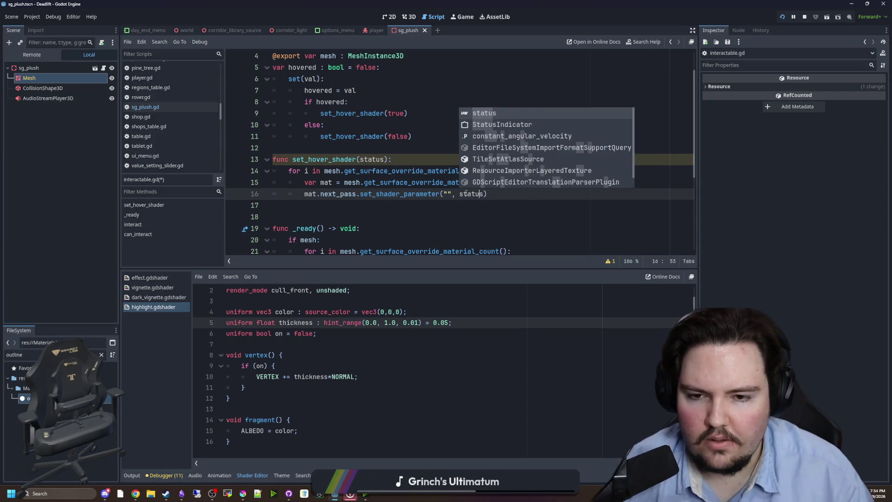
type("on")
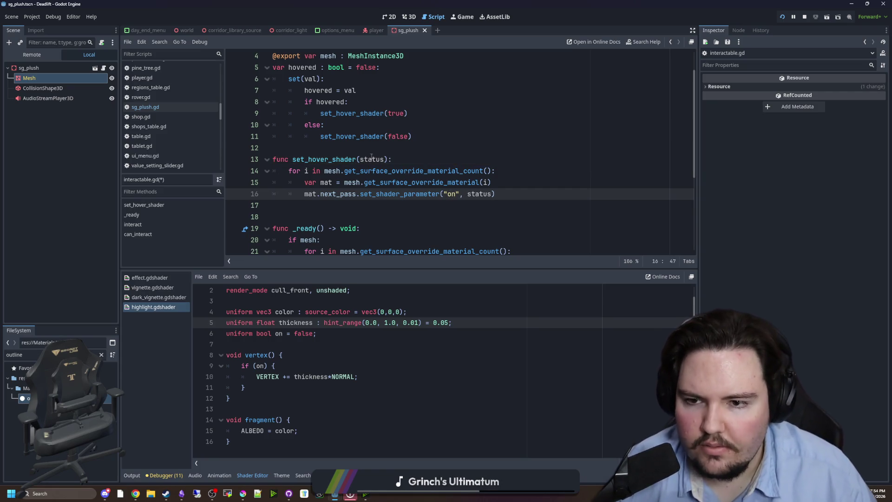
left_click(372, 148)
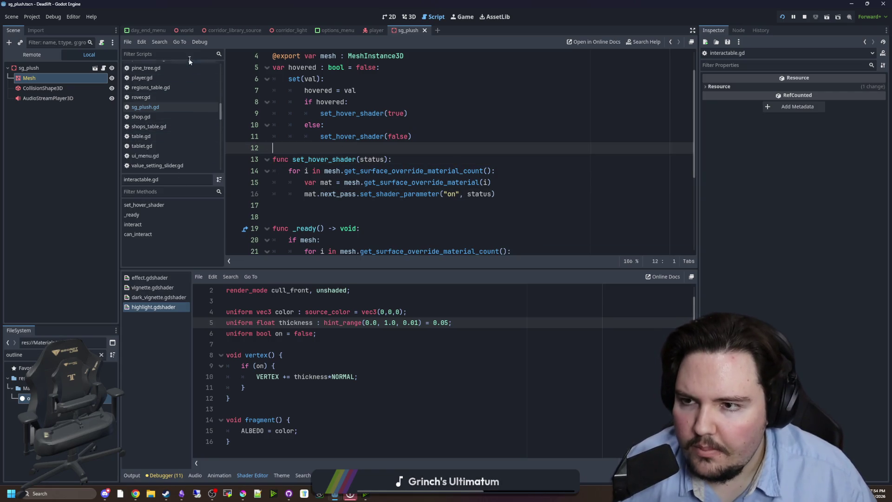
Switch to player.gd, search it for 'hover' and enlarge the script area
left_click(368, 32)
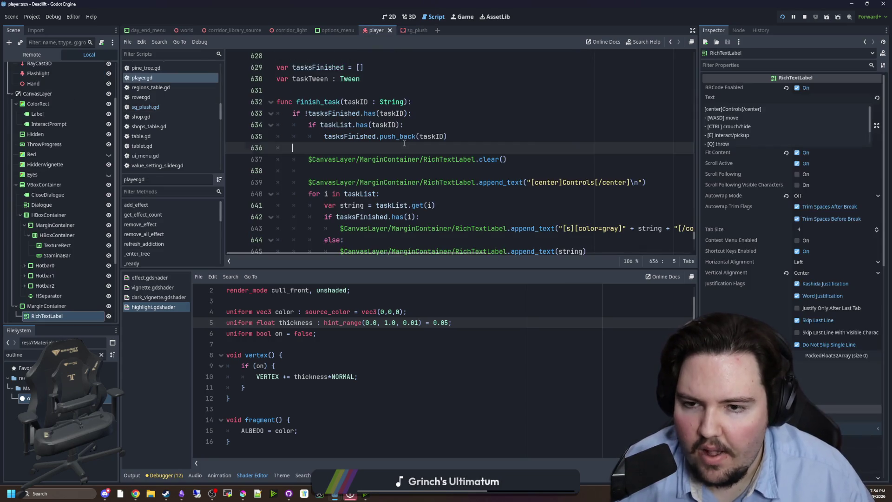
key("ctrl+f")
type("hover")
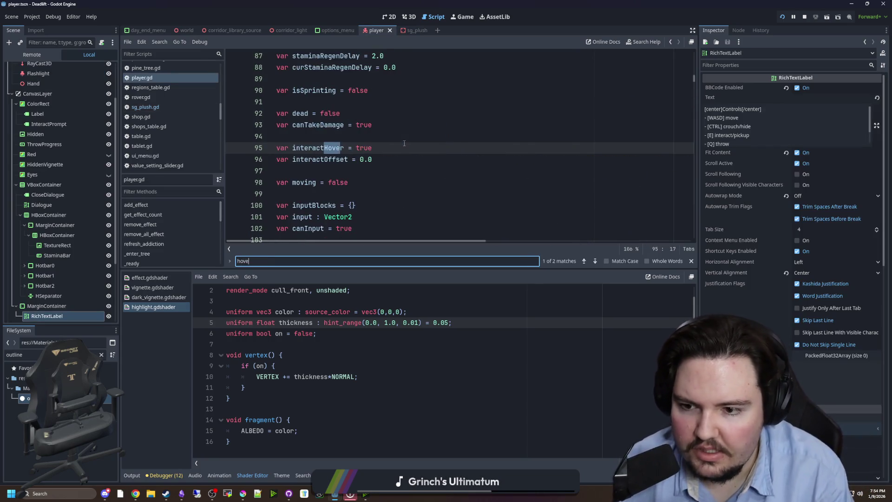
left_click(455, 150)
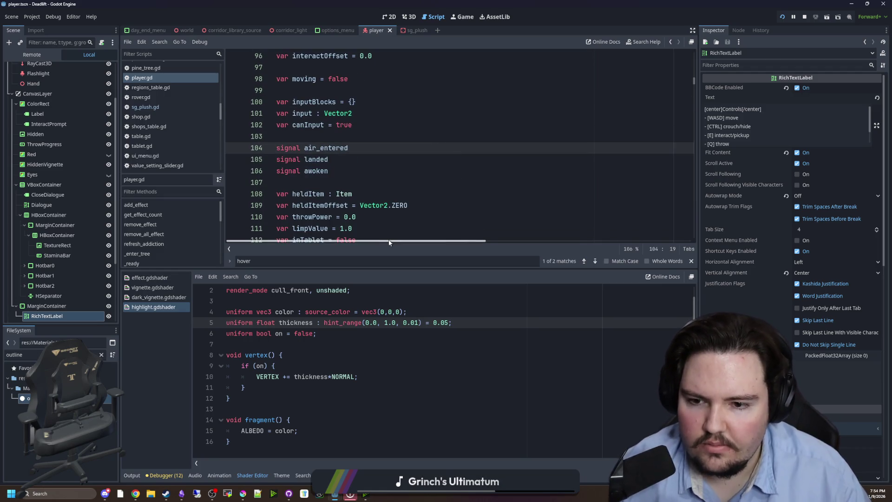
key("ctrl+f")
key("Return")
scroll(409, 173, "down", 4)
scroll(409, 173, "up", 8)
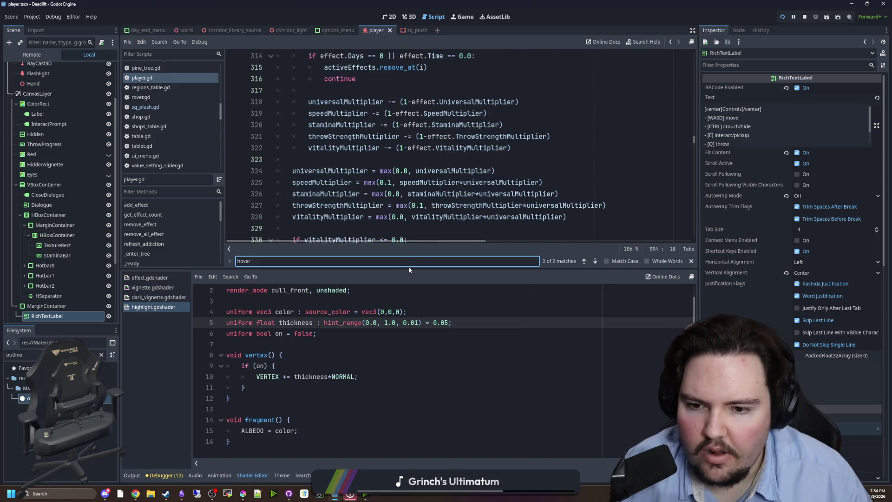
left_click_drag(401, 269, 403, 350)
Search player.gd for 'physics' and narrow the scene panel to widen the code area
key("ctrl+f")
type("physics")
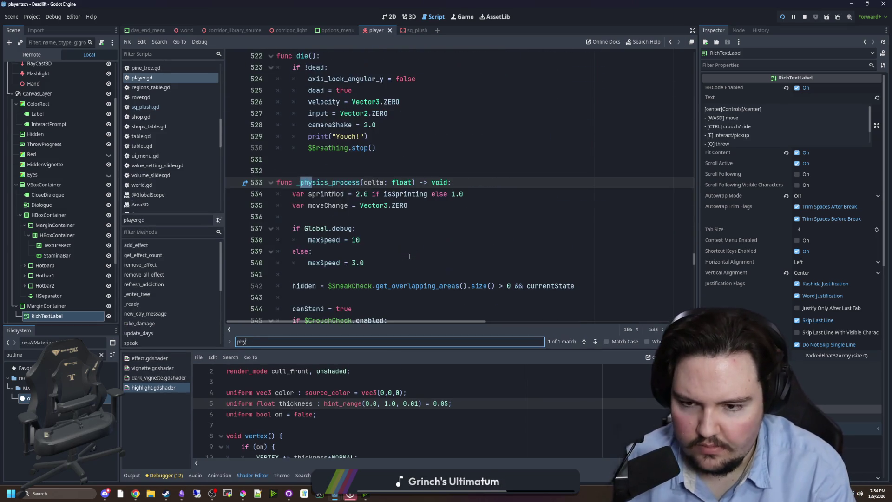
scroll(410, 256, "down", 11)
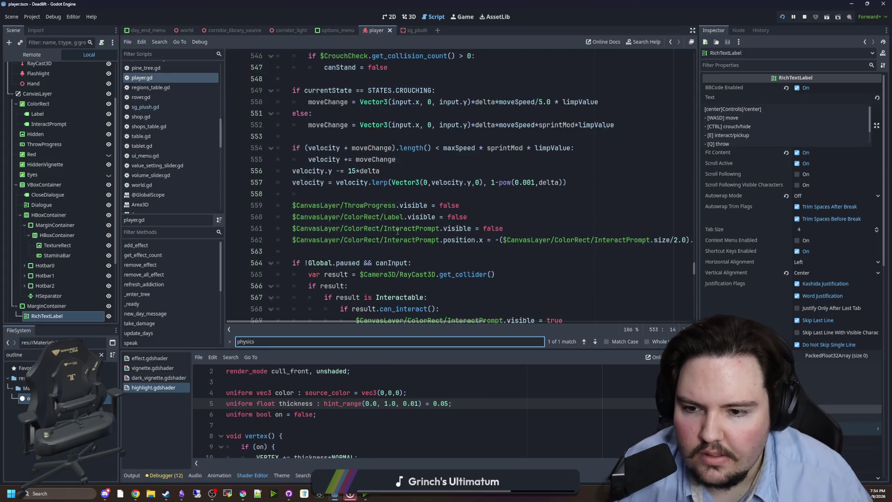
scroll(396, 215, "down", 1)
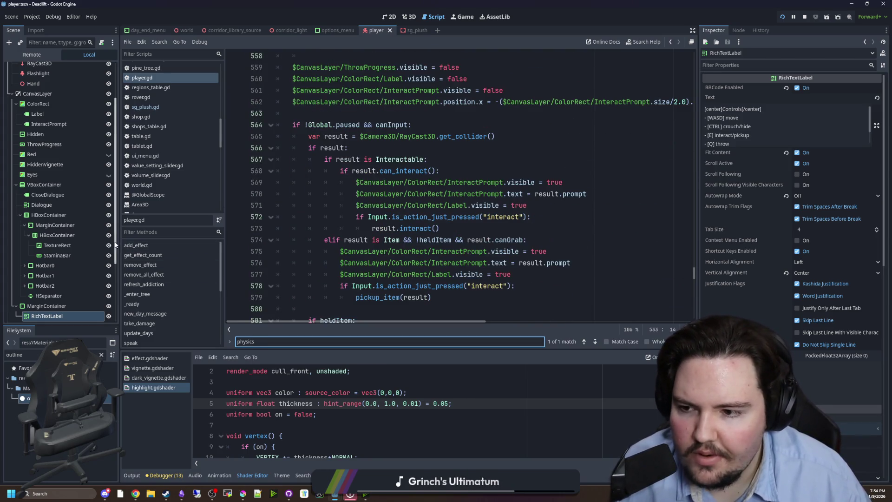
left_click_drag(119, 244, 79, 245)
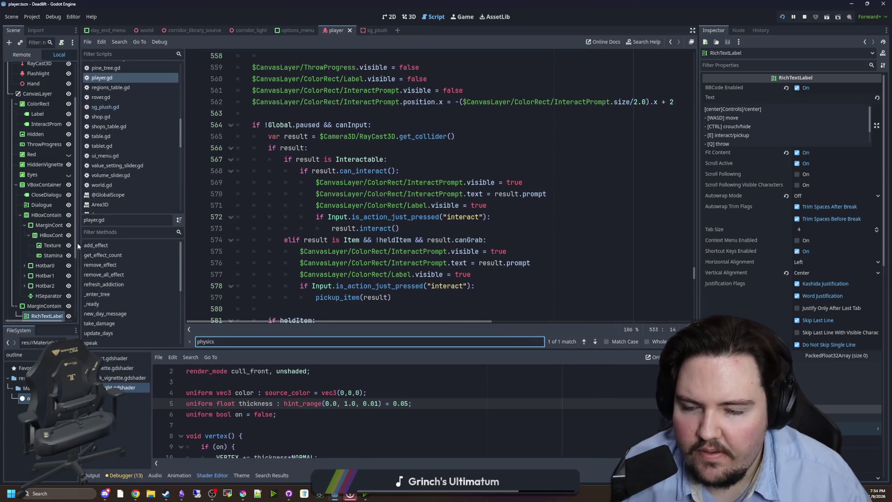
scroll(315, 159, "down", 5)
scroll(321, 165, "up", 5)
scroll(324, 167, "down", 3)
scroll(327, 158, "up", 3)
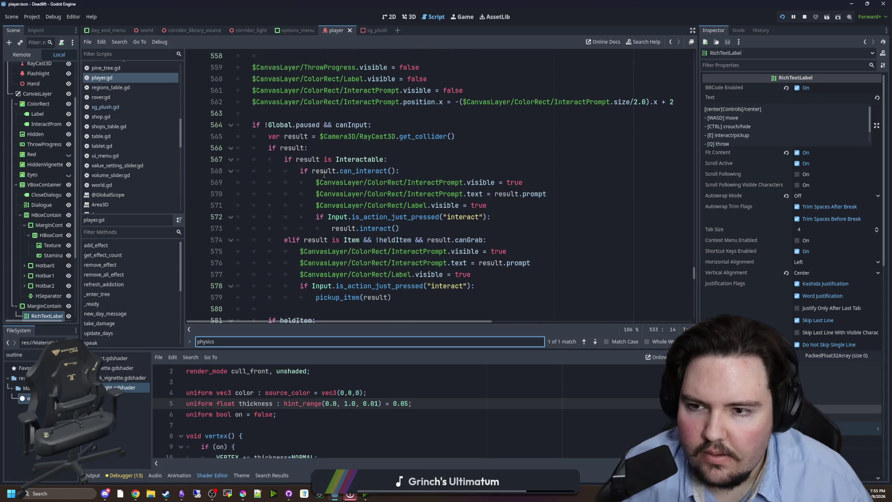
Insert blank lines below the canInput check and above func _physics_process
left_click(329, 147)
left_click(419, 125)
key("Return")
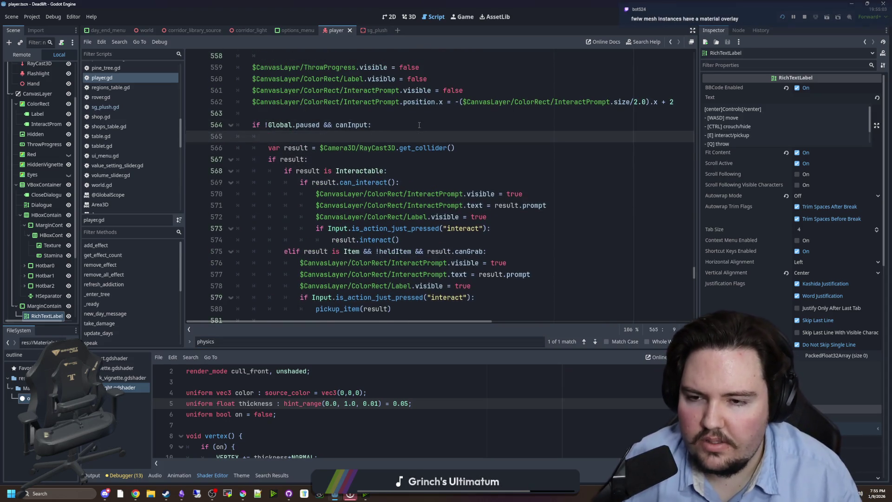
key("Return")
key("Up")
scroll(314, 160, "up", 10)
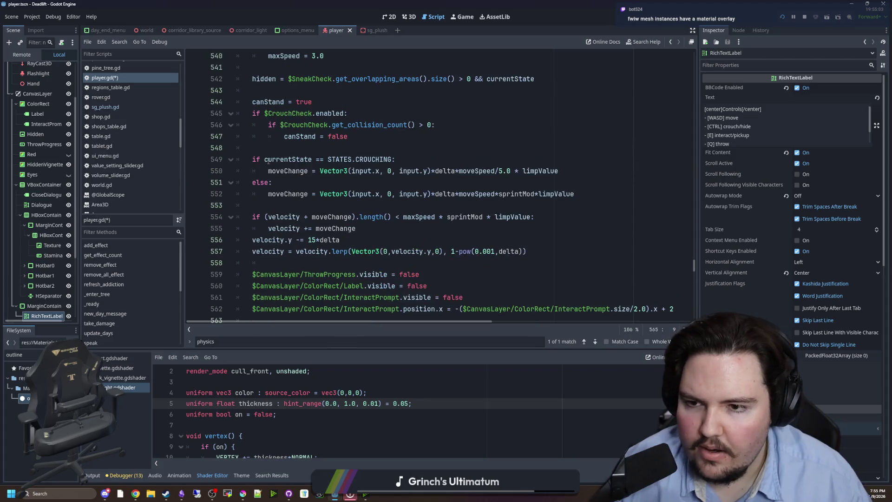
left_click(283, 91)
key("Return")
key("Return")
key("Return")
key("Up")
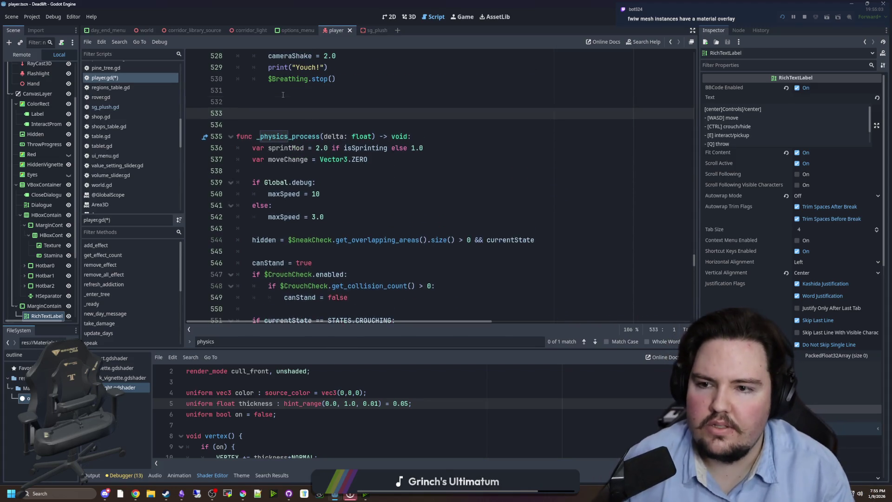
Declare var lastHover : Interactable and delete the two blank lines under the paused check
type("var lastHover : I")
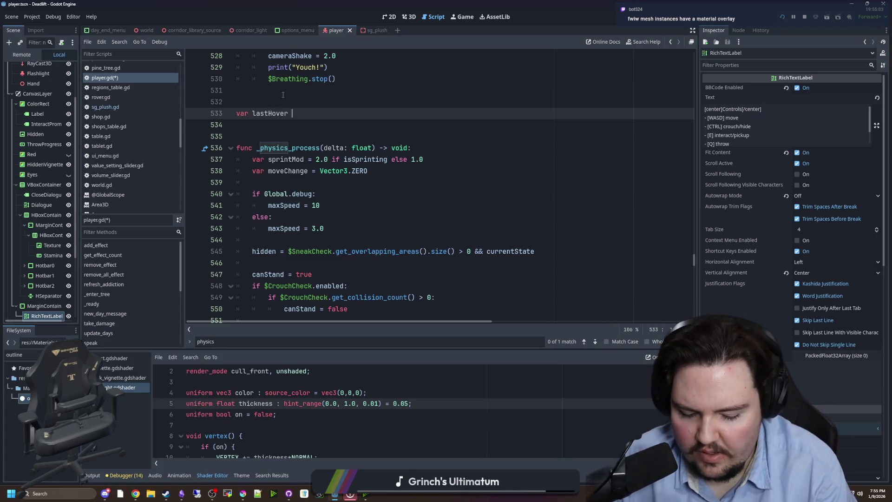
type("nteractable")
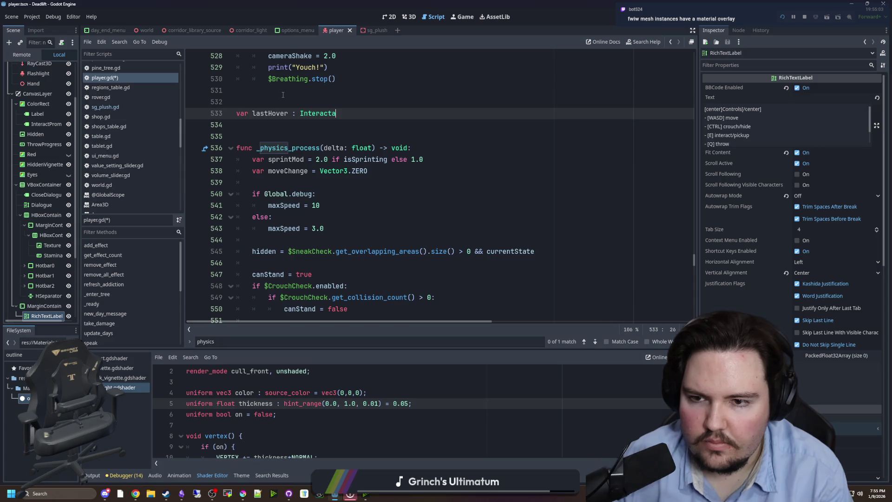
double_click(266, 115)
scroll(343, 187, "down", 10)
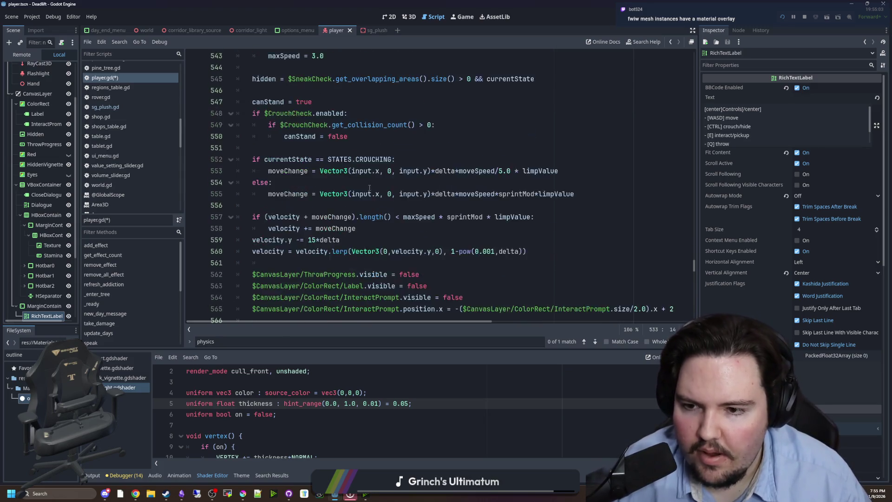
left_click_drag(336, 177, 273, 167)
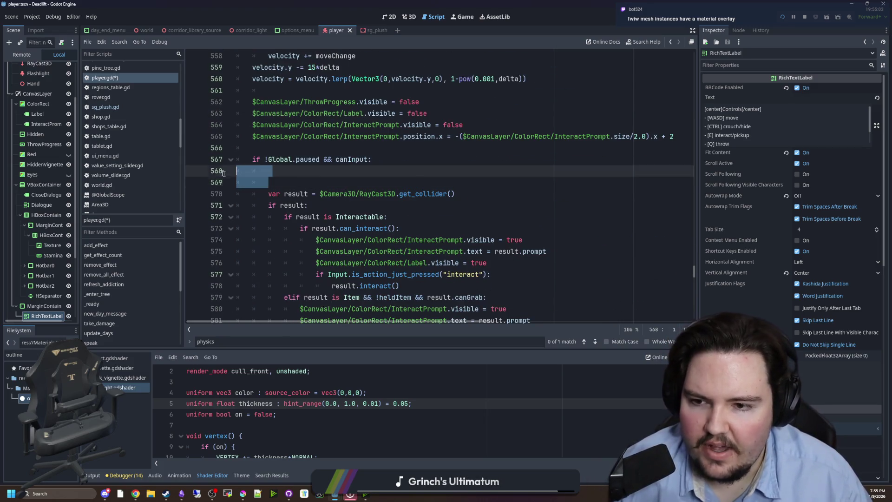
key("BackSpace")
key("BackSpace")
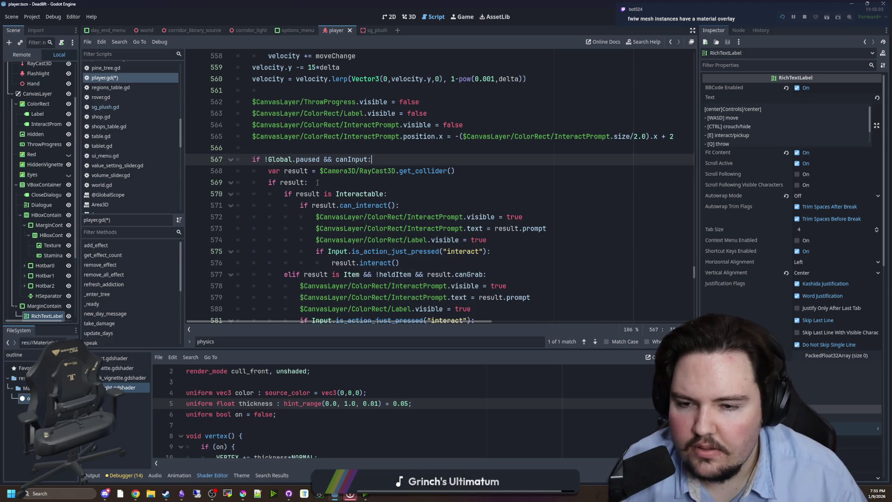
Add lastHover = result in the Interactable branch and drop the declaration's Interactable type hint
scroll(326, 186, "down", 1)
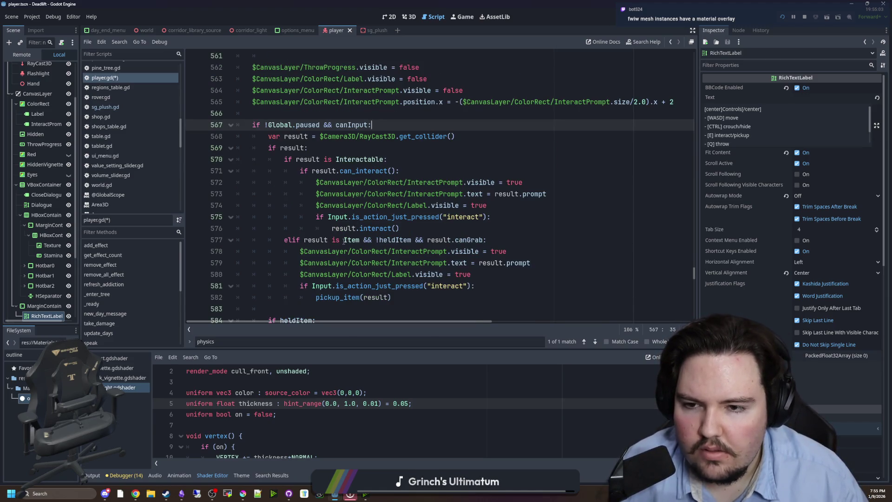
left_click(403, 159)
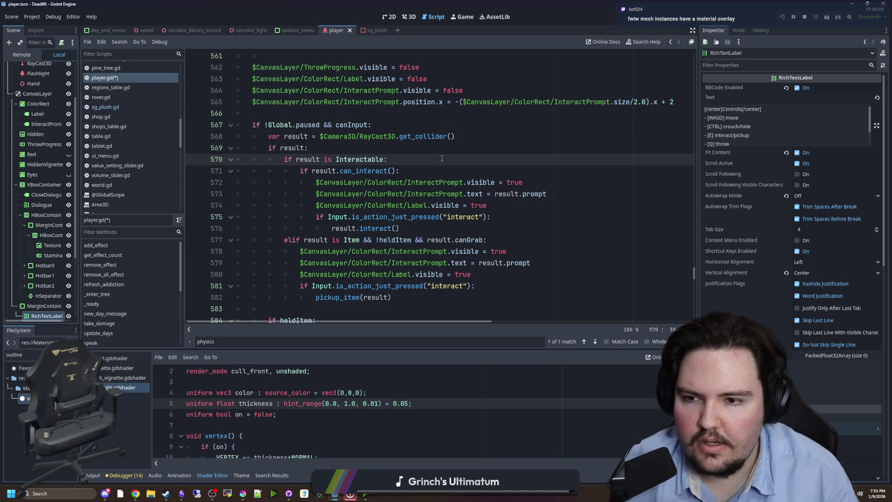
key("Return")
type("lastHover")
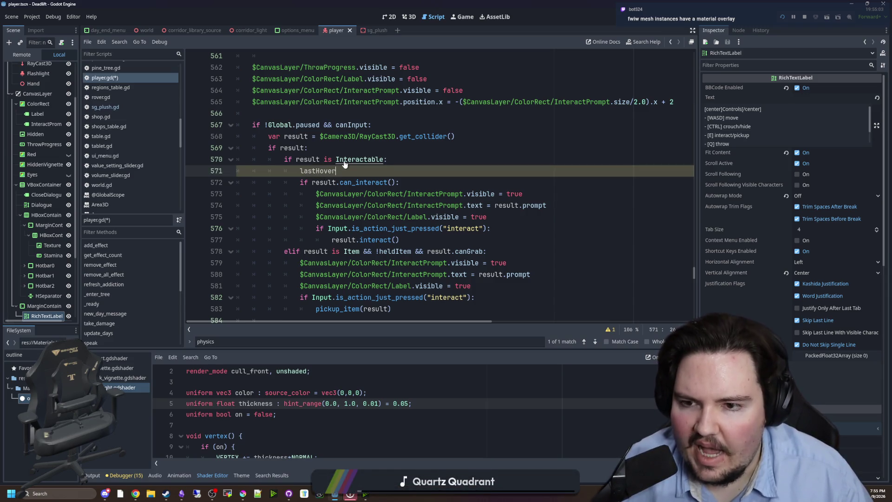
scroll(306, 168, "up", 11)
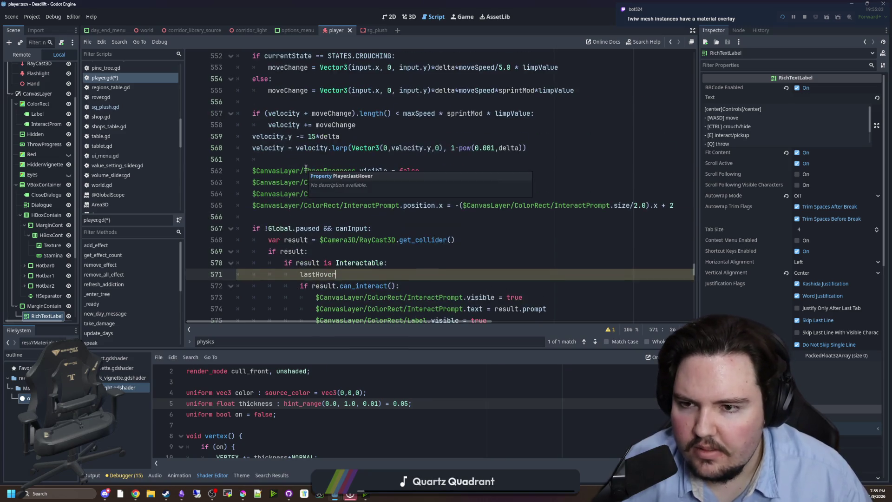
left_click(330, 117)
key("Delete")
key("Delete")
key("Delete")
key("ctrl+BackSpace")
scroll(334, 117, "down", 10)
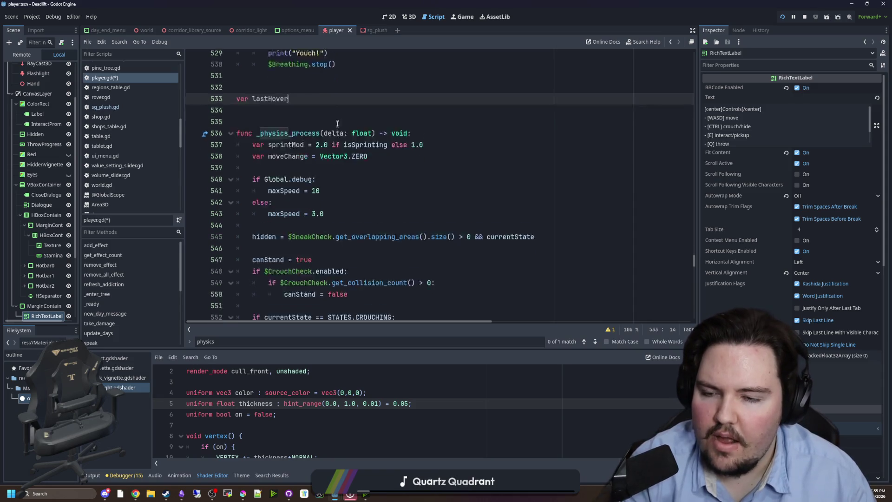
left_click(351, 205)
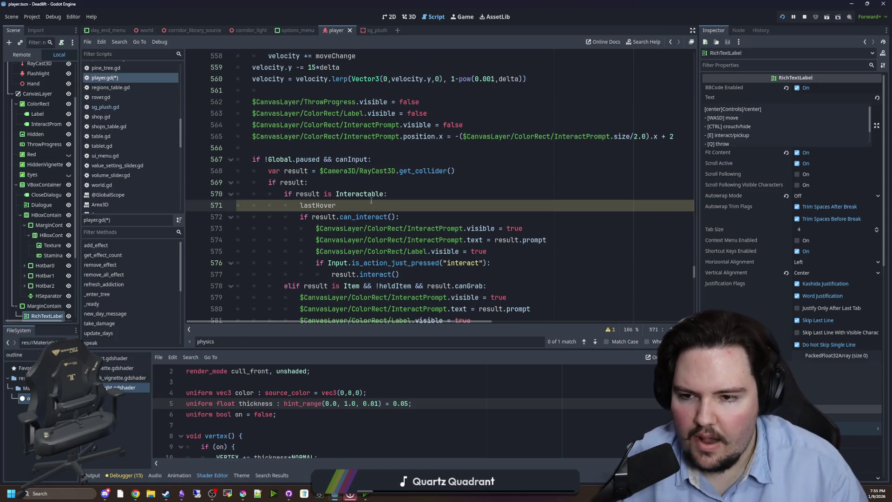
type(" = result")
Add if is_instance_valid(lastHover): and if lastHover: checks under the Interactable check
scroll(386, 186, "down", 1)
left_click(404, 160)
key("Return")
type("is_instance")
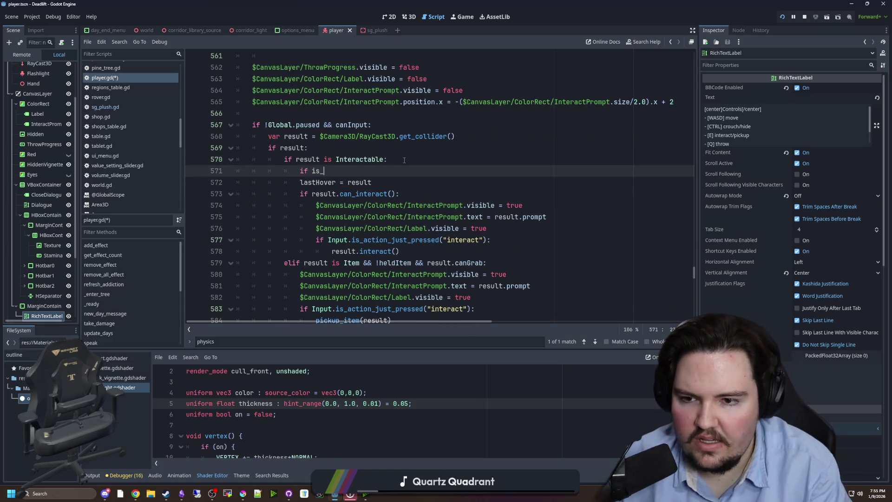
key("Down")
key("Down")
key("Return")
type("lastHover):")
key("Return")
left_click(405, 160)
key("Return")
type("lastHover:")
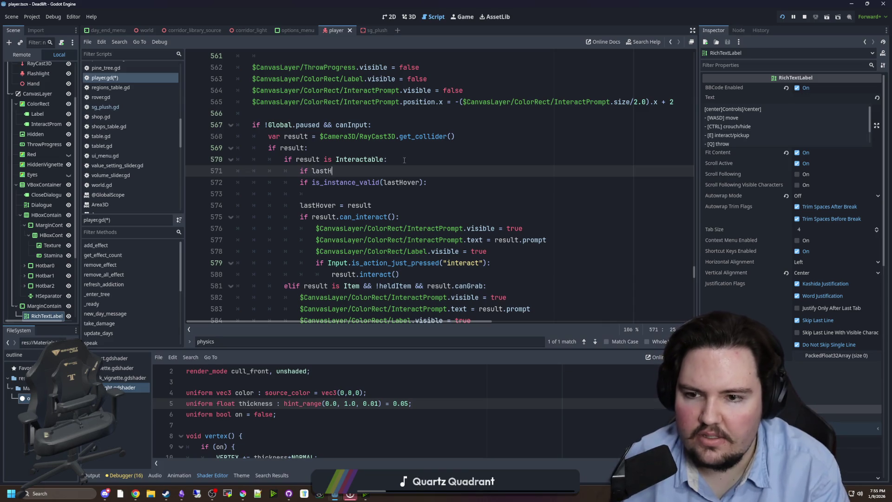
Nest the validity check under the null check and set lastHover.hovered = false inside it
left_click(271, 186)
key("Tab")
key("End")
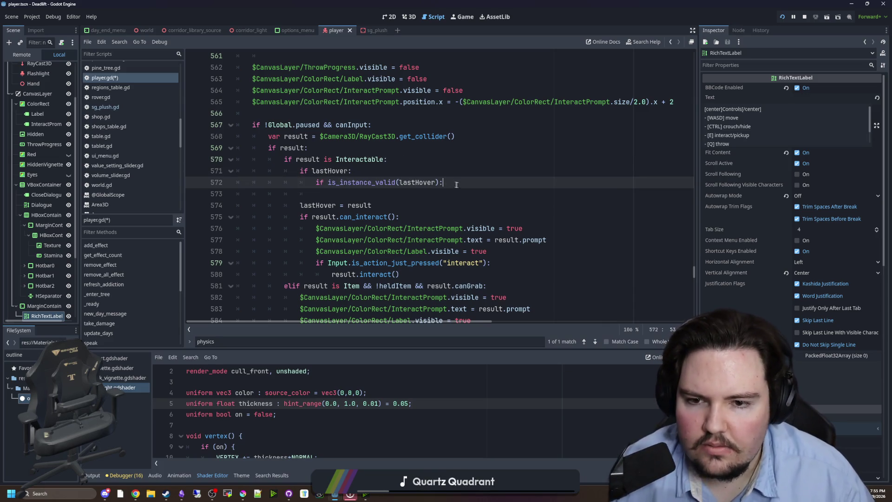
key("Return")
type("lastHover")
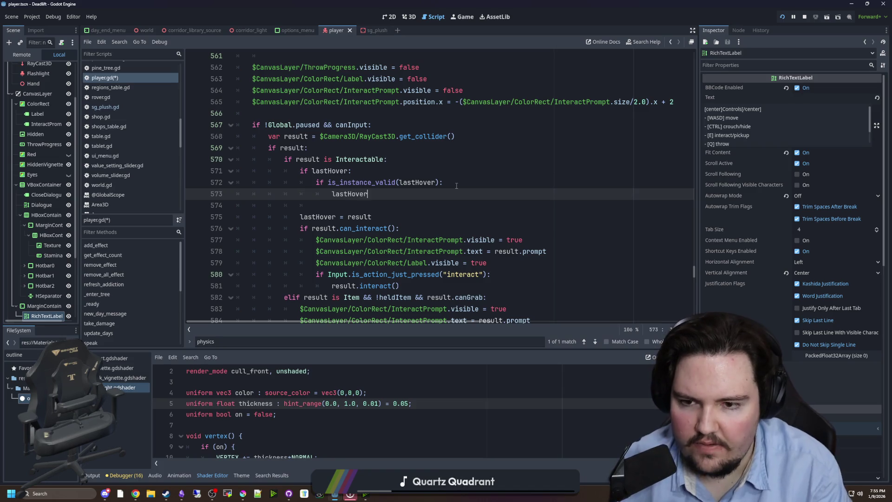
type(".hovered = false")
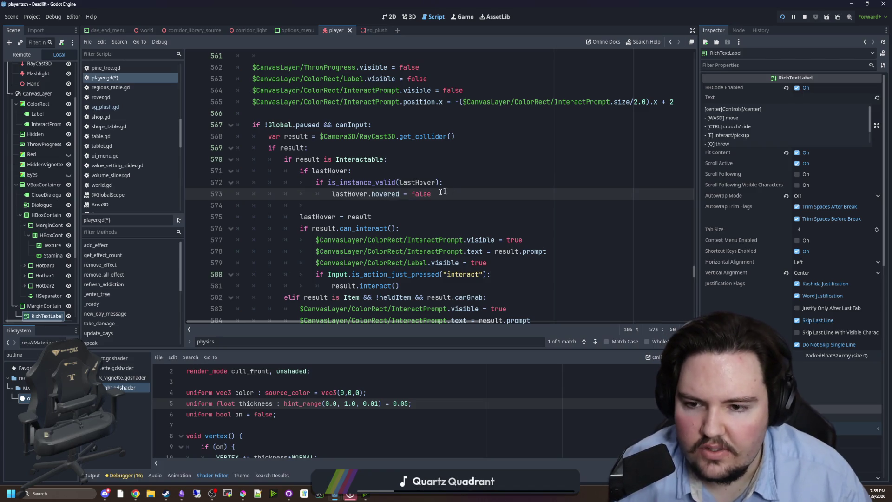
key("Down")
key("Down")
key("Return")
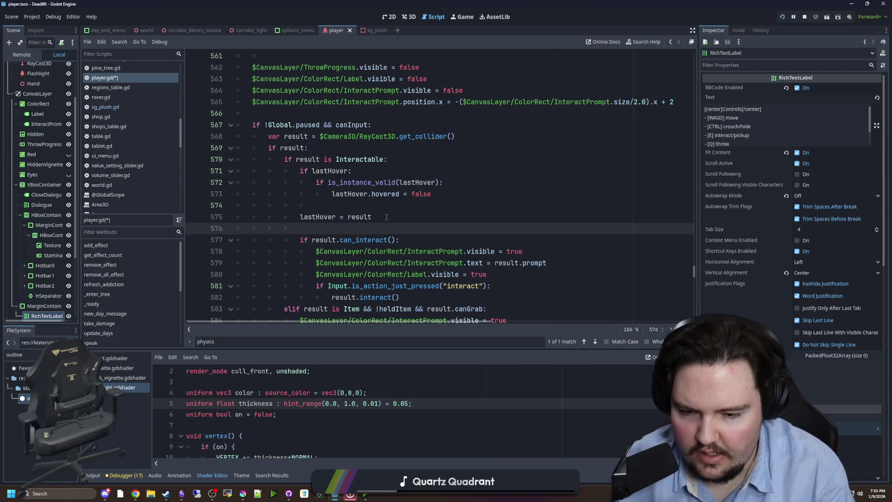
scroll(386, 217, "down", 1)
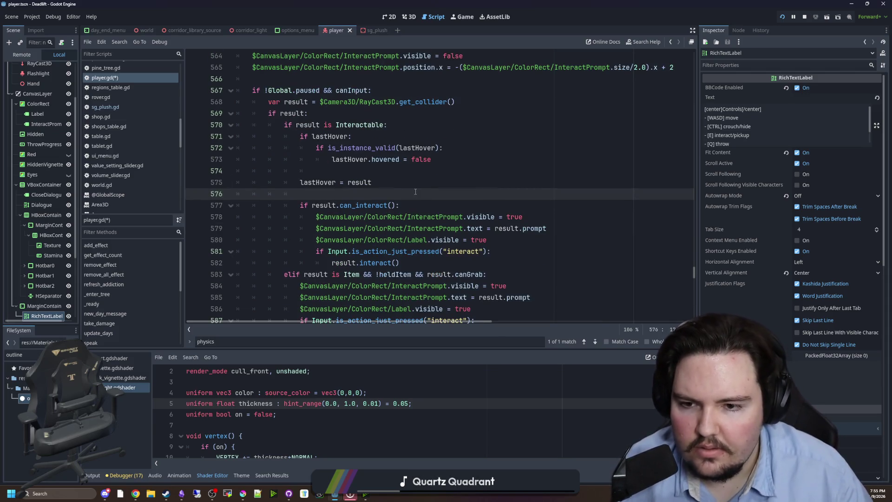
type("result.hovered = true")
key("shift+Home")
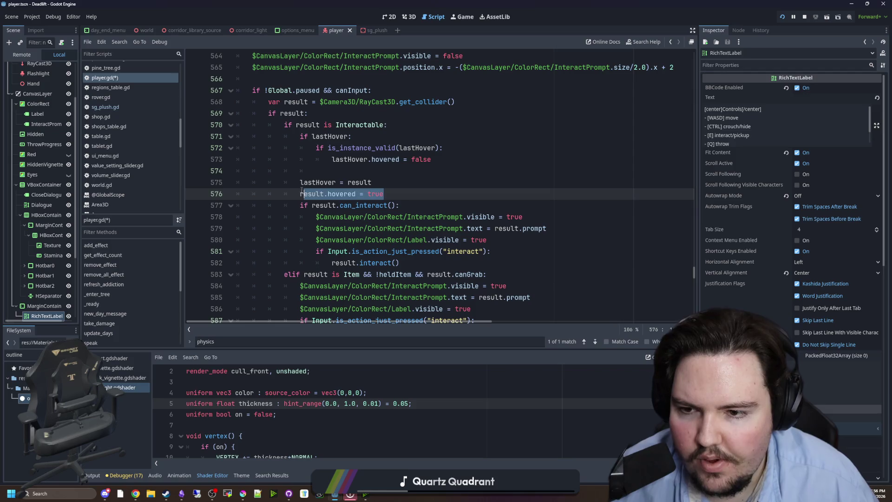
key("ctrl+shift+k")
Move lastHover = result under the can_interact check, followed by result.hovered = true
key("Return")
key("Return")
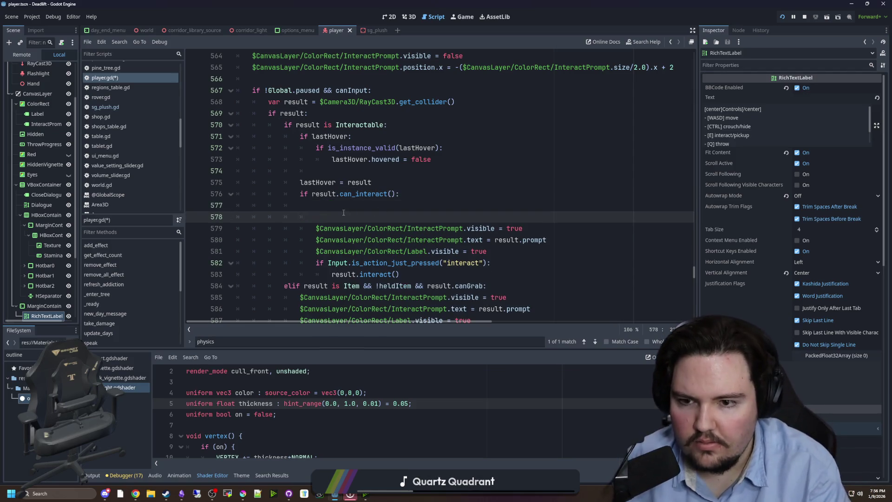
left_click_drag(300, 183, 371, 182)
key("ctrl+x")
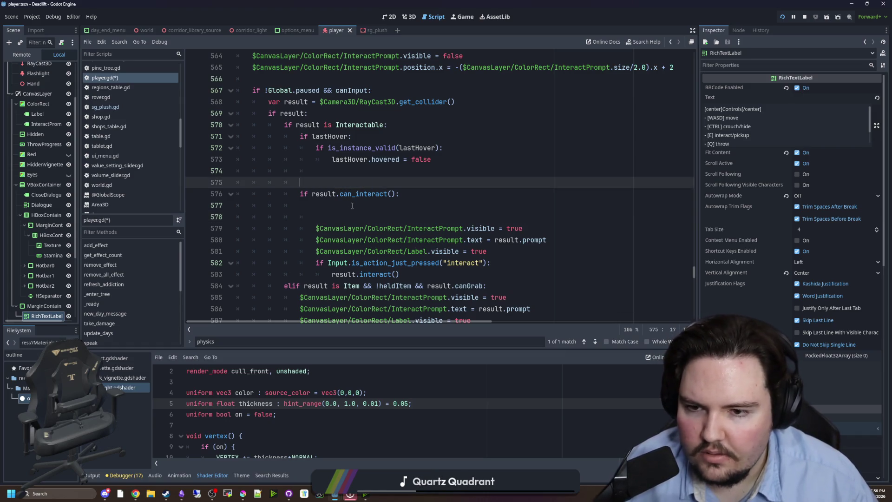
left_click(338, 209)
key("ctrl+v")
key("Home")
key("Tab")
key("Return")
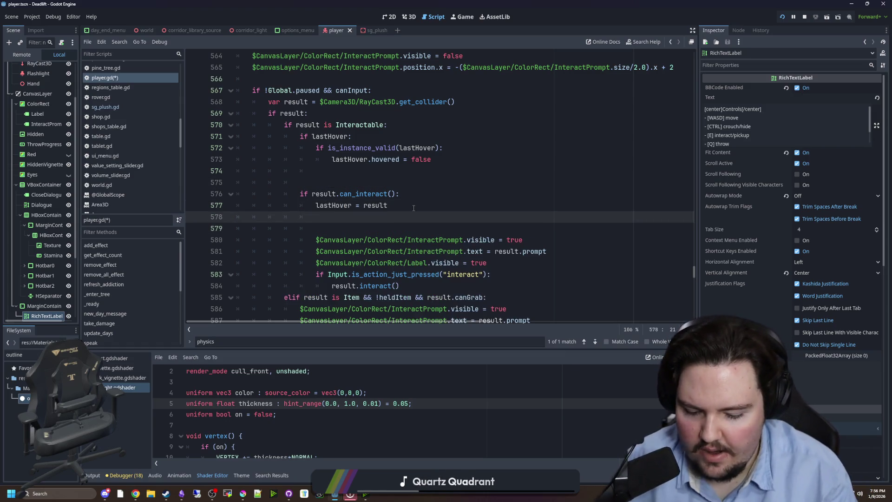
type("result")
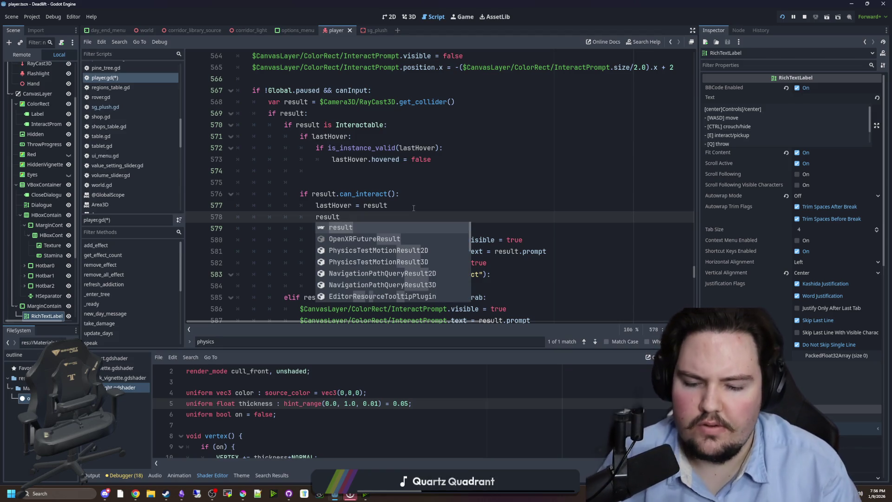
type(".hovered = true")
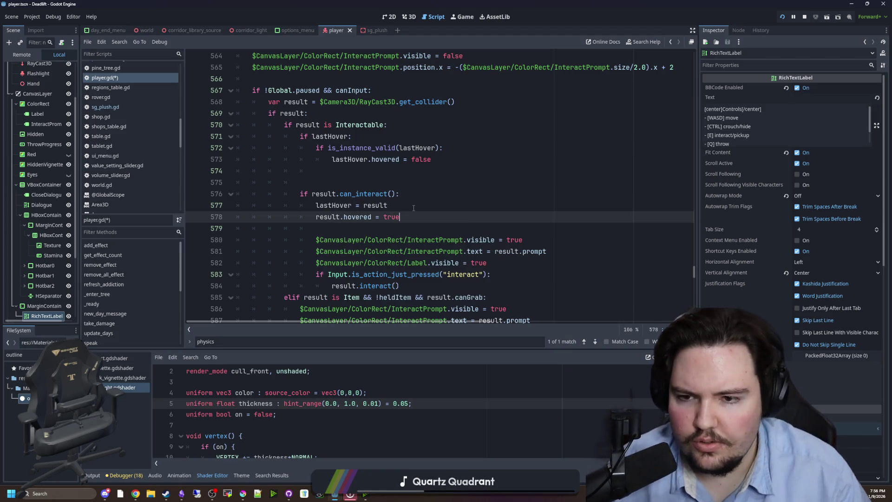
Reset lastHover = null after un-hovering it, save player.gd, and stop the running game
scroll(414, 208, "up", 1)
left_click(436, 194)
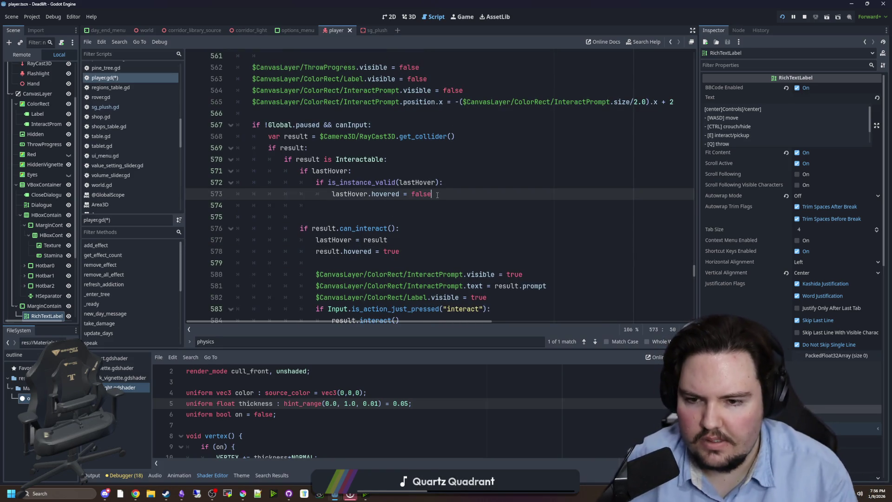
key("Return")
type("lastHover =")
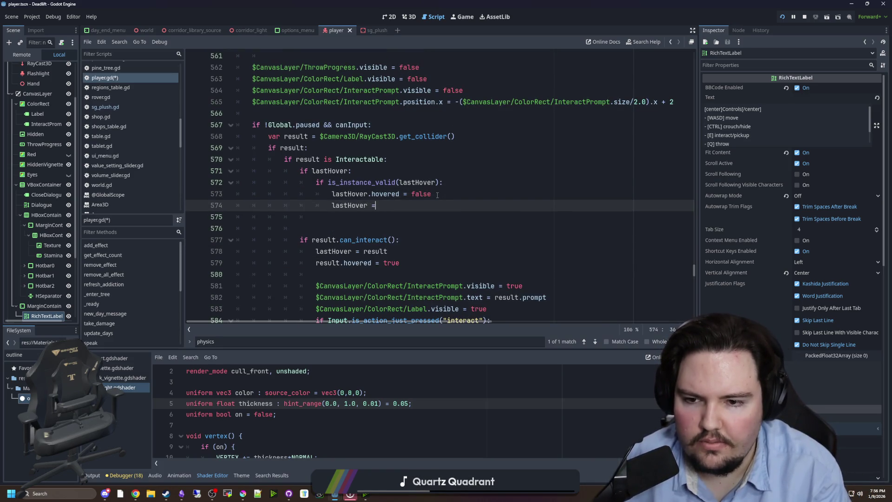
type(" null")
left_click(437, 194)
key("ctrl+s")
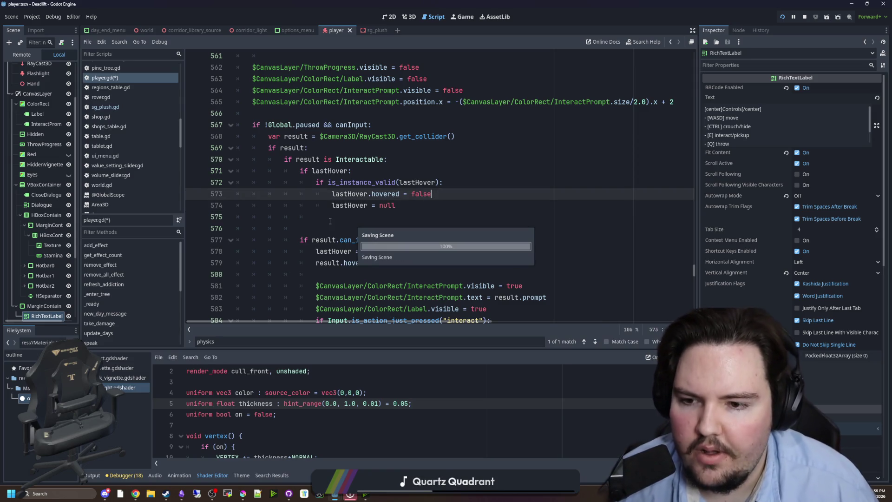
left_click(330, 221)
key("BackSpace")
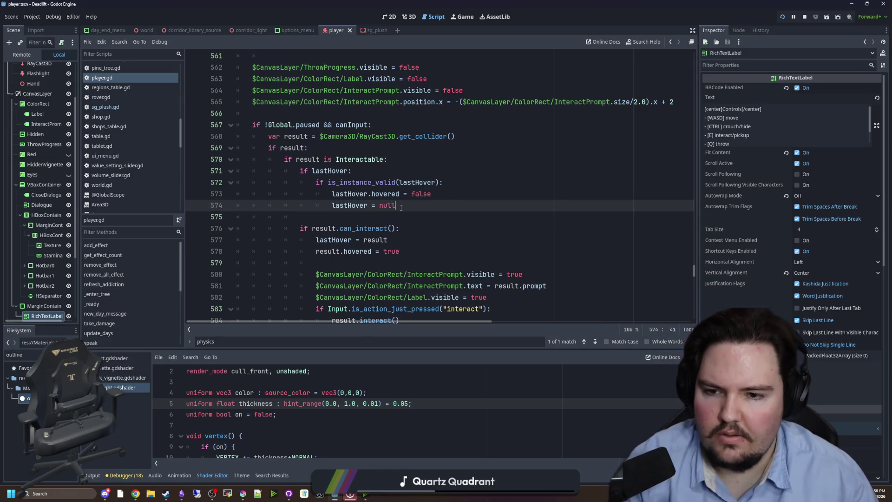
key("ctrl+s")
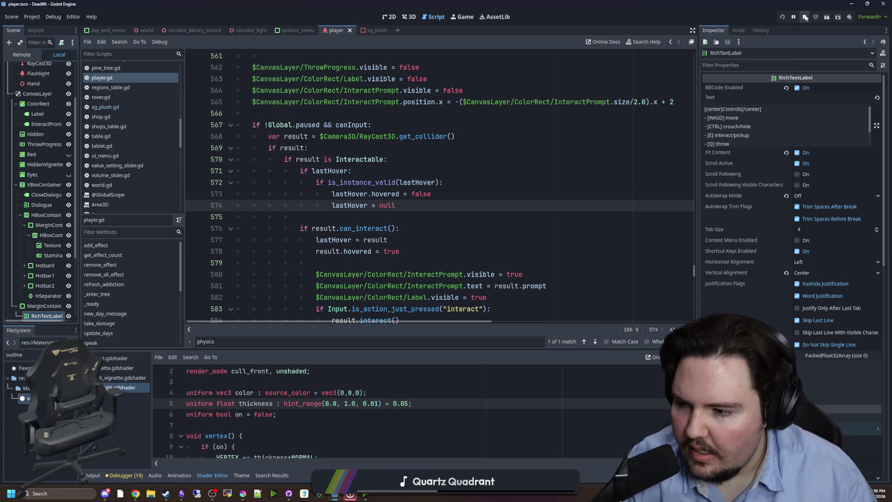
left_click(806, 18)
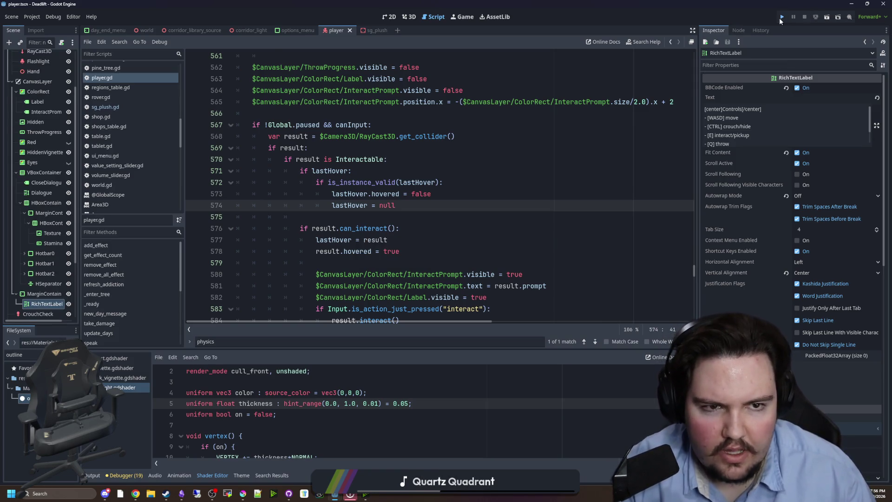
Run the project, enter the debug code dwasdwa and start gameplay until the debugger breaks in set_hover_shader
left_click(780, 18)
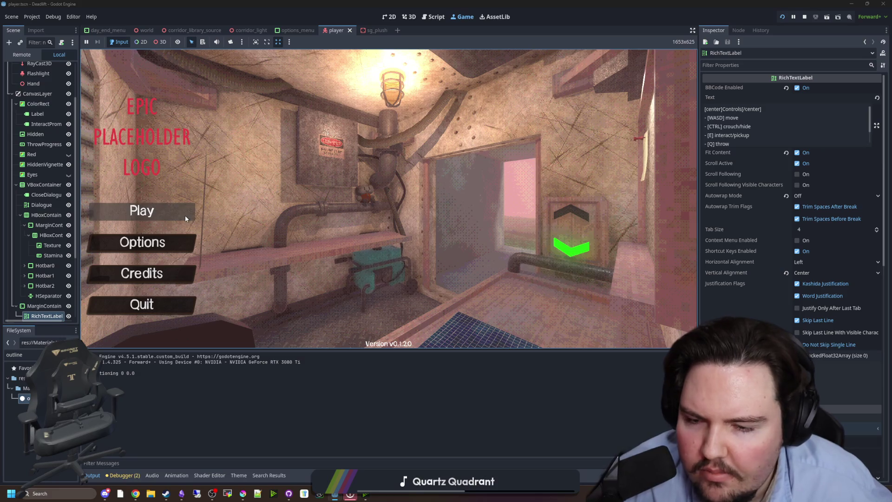
type("dwasdwa")
left_click(185, 215)
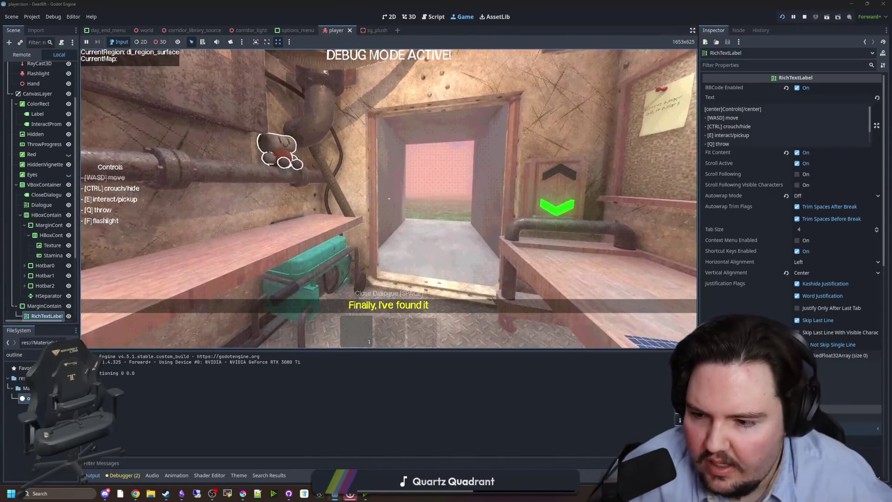
key("super")
left_click(381, 240)
left_click(357, 221)
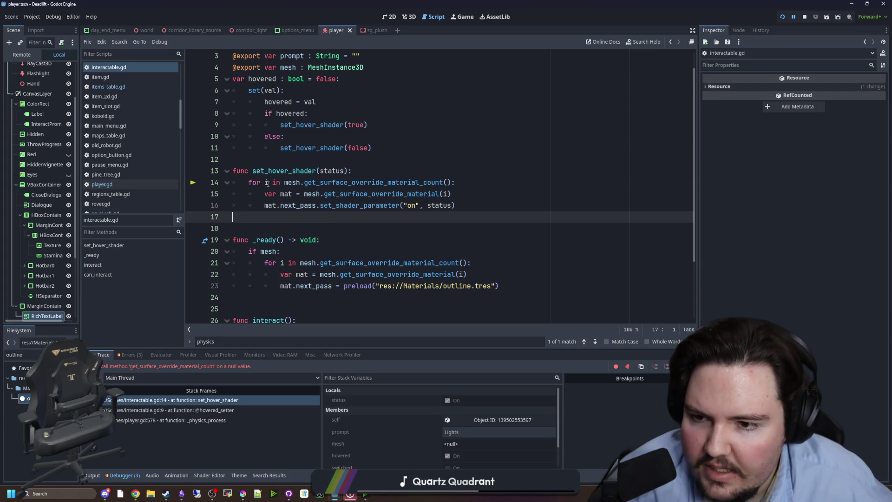
Wrap set_hover_shader's material loop in an if mesh: check and save interactable.gd
scroll(326, 175, "up", 1)
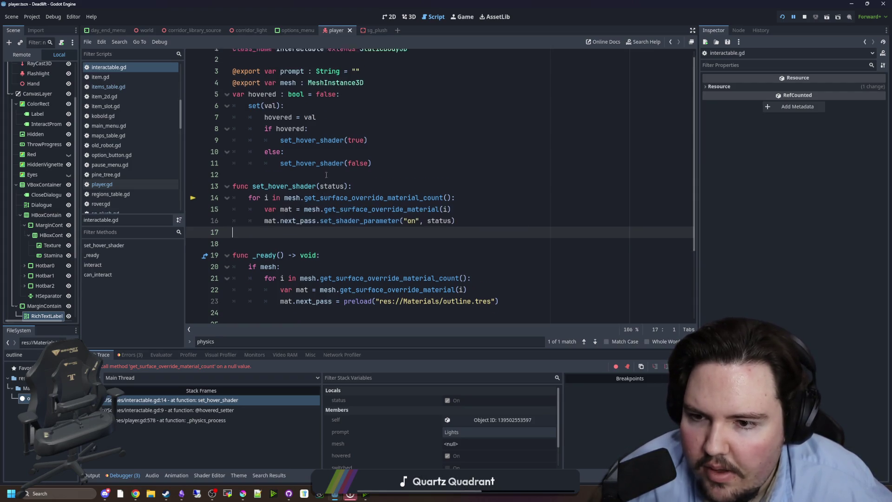
left_click(365, 193)
key("Return")
type("if mesh:")
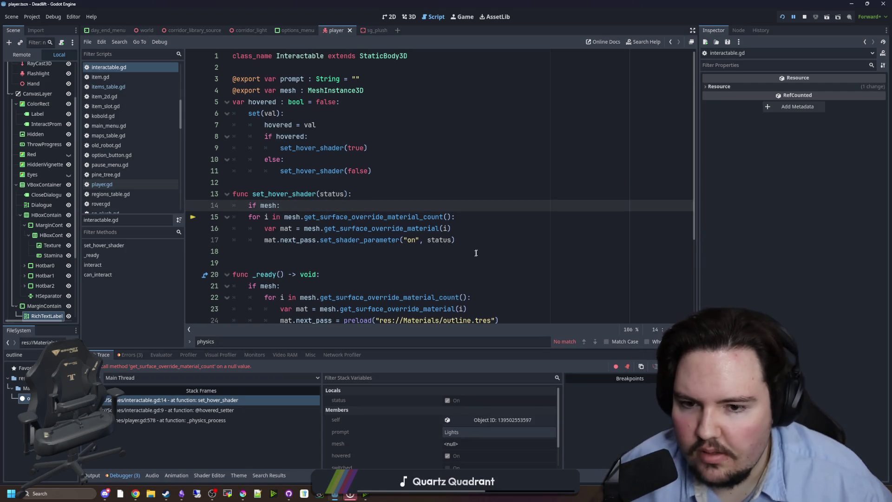
left_click_drag(465, 239, 253, 229)
key("Tab")
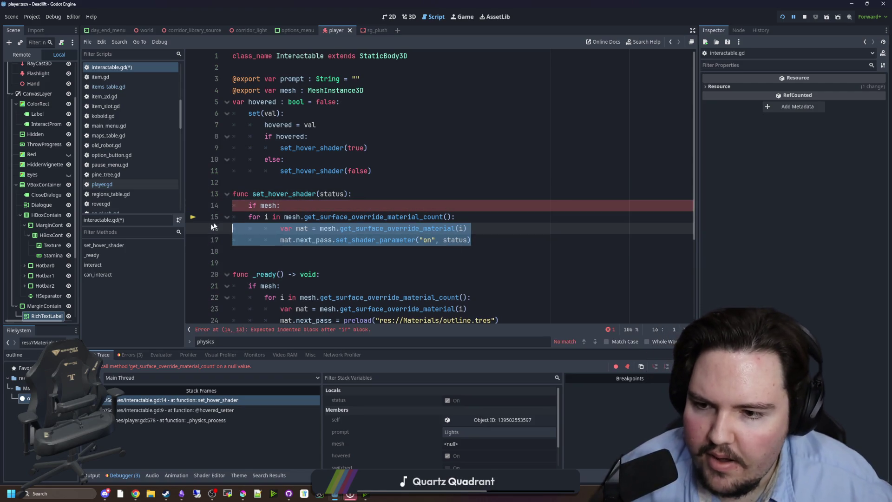
left_click(240, 216)
key("Tab")
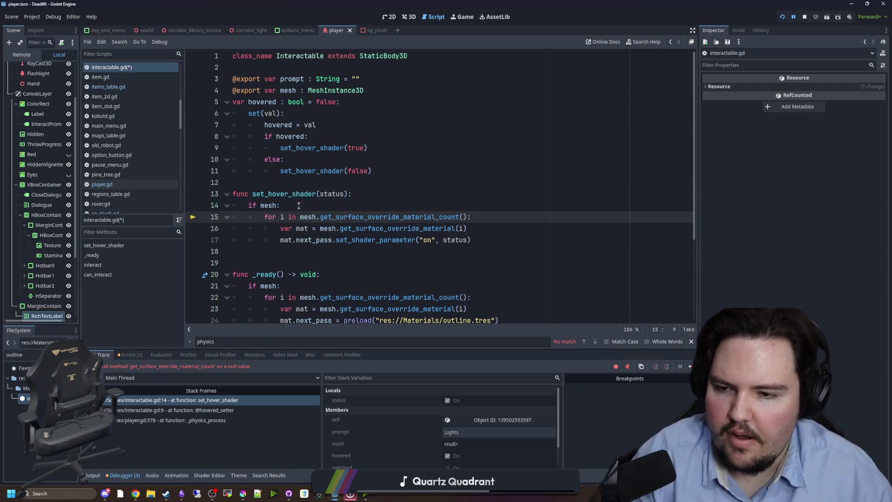
left_click(291, 205)
key("ctrl+s")
In player.gd, select the lastHover reset block on lines 571–574 for copying
left_click(109, 184)
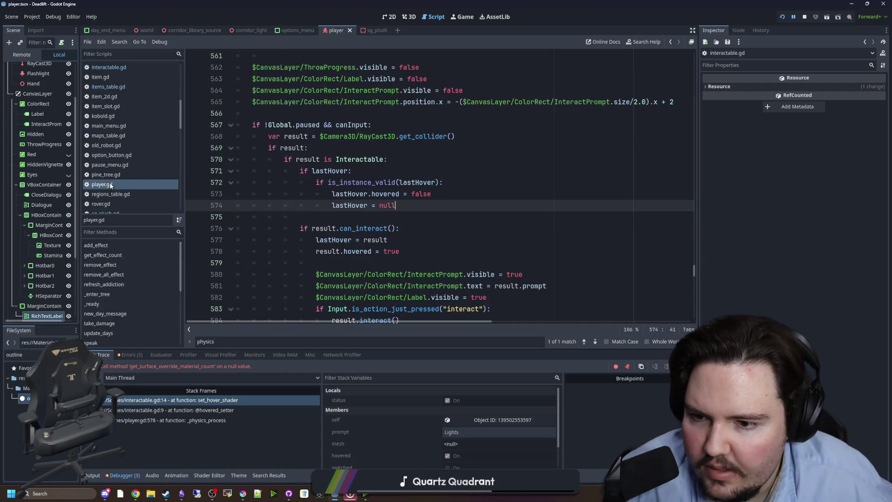
scroll(445, 192, "down", 1)
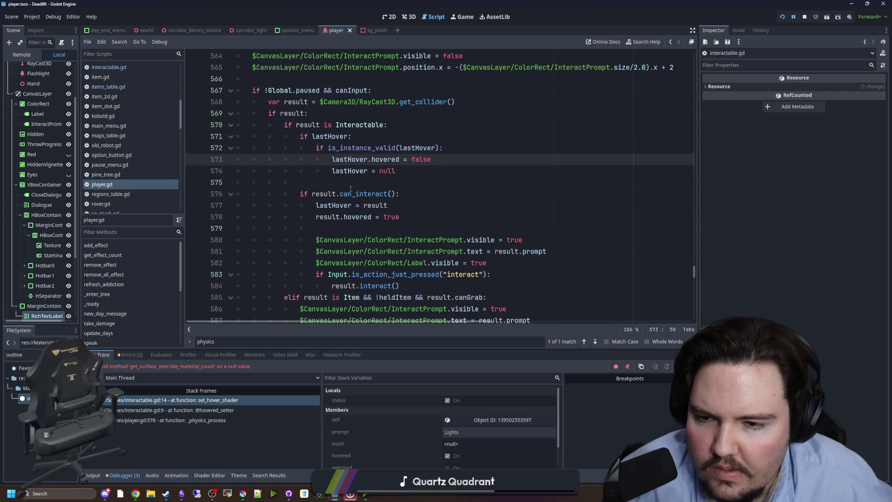
left_click(366, 171)
left_click(355, 183)
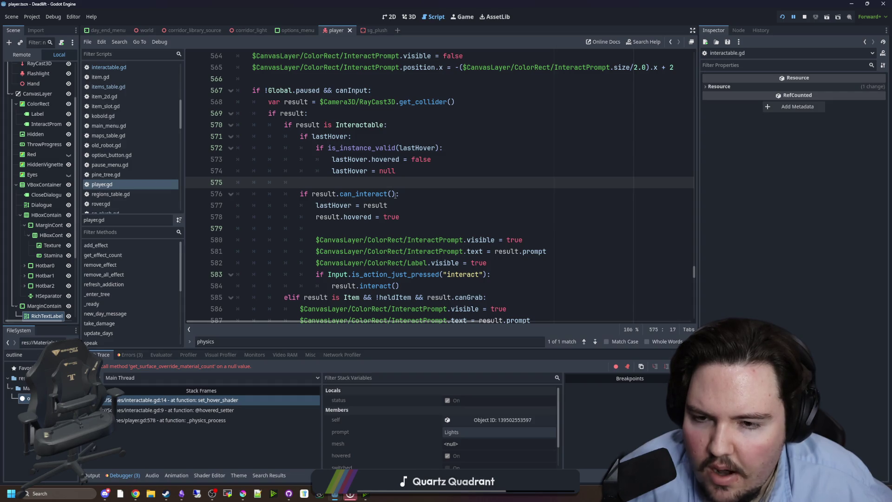
scroll(413, 194, "up", 1)
mouse_move(398, 205)
left_mouse_down()
mouse_move(200, 184)
mouse_move(194, 174)
left_mouse_up()
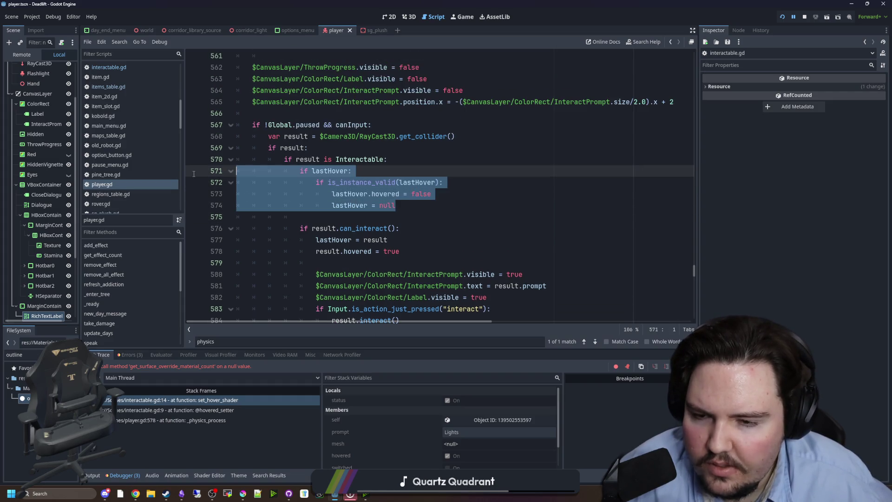
left_click(354, 214)
left_click_drag(396, 206, 214, 175)
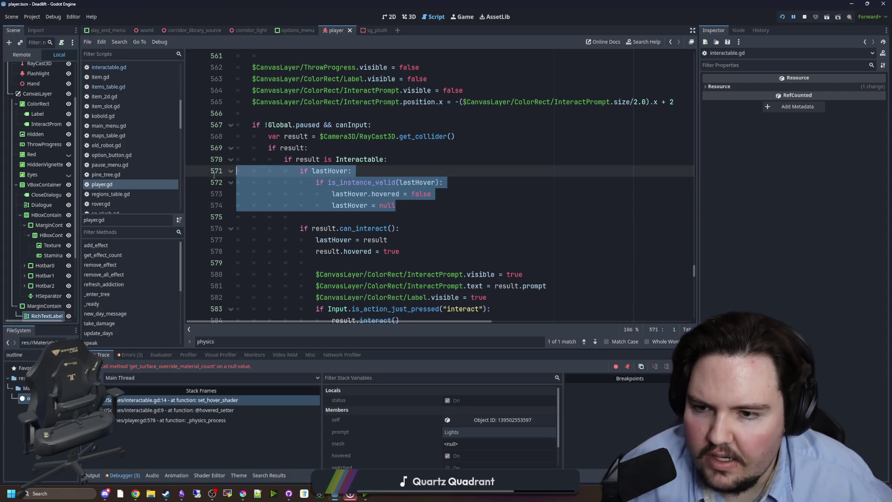
scroll(297, 153, "down", 1)
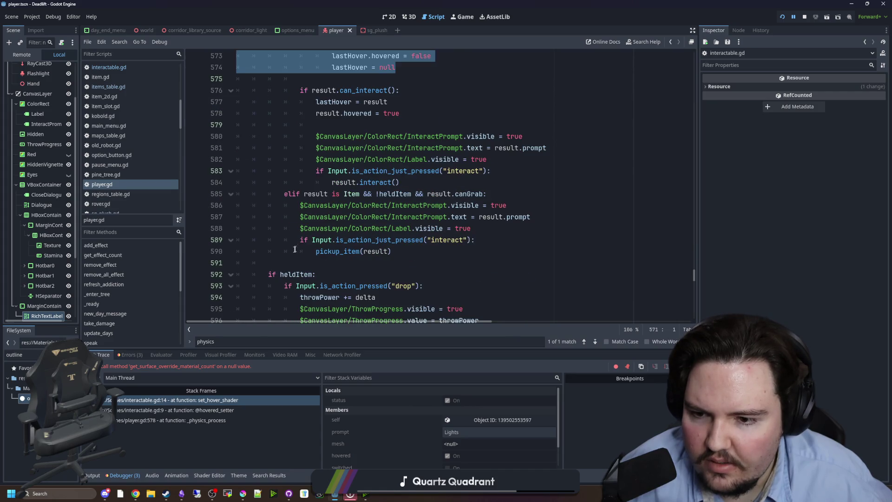
left_click(288, 257)
scroll(288, 256, "up", 1)
key("Down")
Add else: at line 591 with the reset block pasted and dedented, save, and run the game
scroll(289, 257, "down", 1)
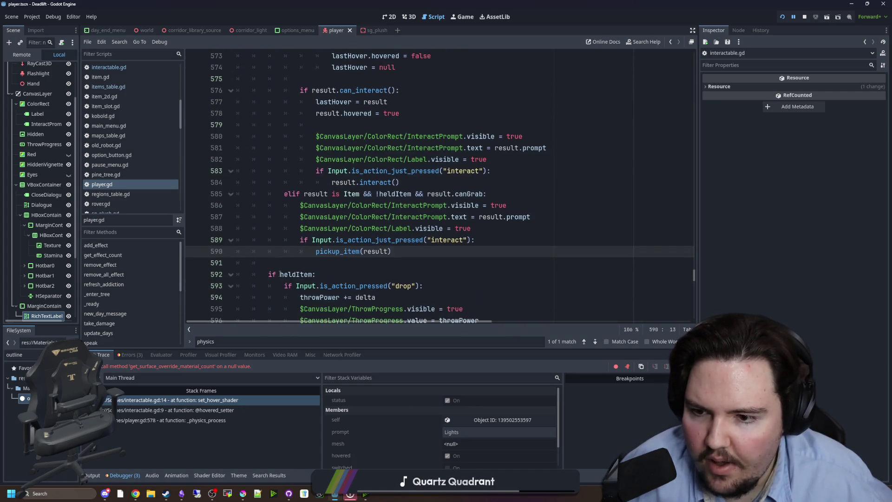
left_click(340, 262)
type("e:")
key("Return")
key("ctrl+v")
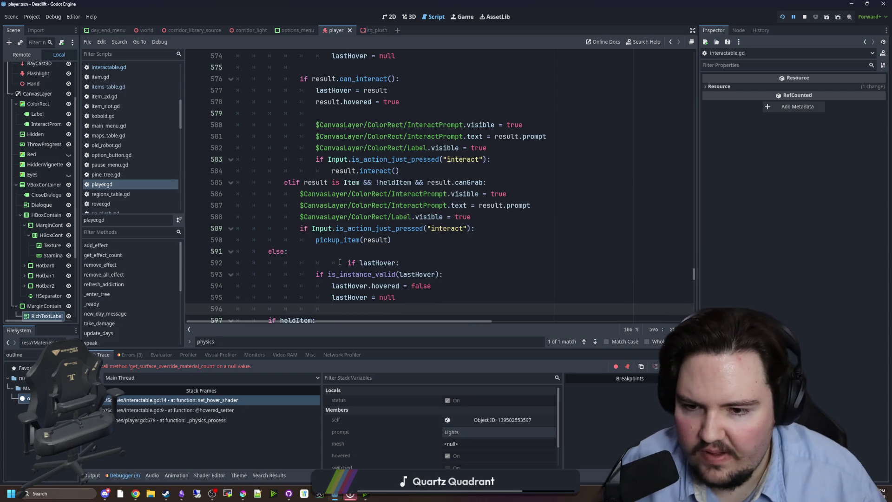
left_click(324, 263)
key("BackSpace")
key("BackSpace")
key("BackSpace")
key("shift+Down")
key("shift+Down")
key("shift+Down")
key("shift+End")
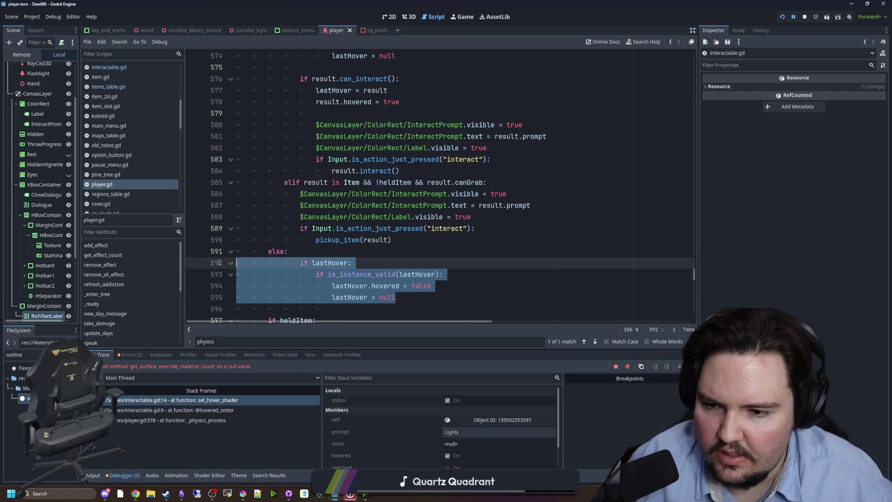
key("shift+Tab")
left_click(303, 255)
key("ctrl+s")
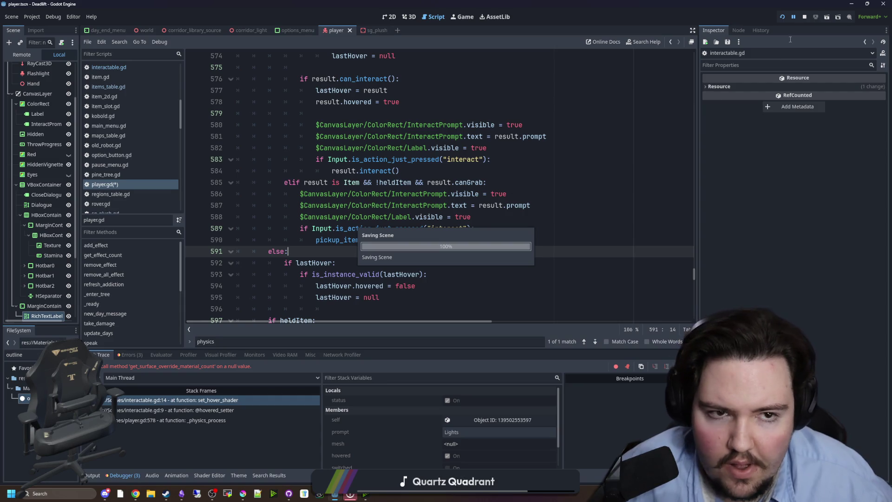
left_click(783, 16)
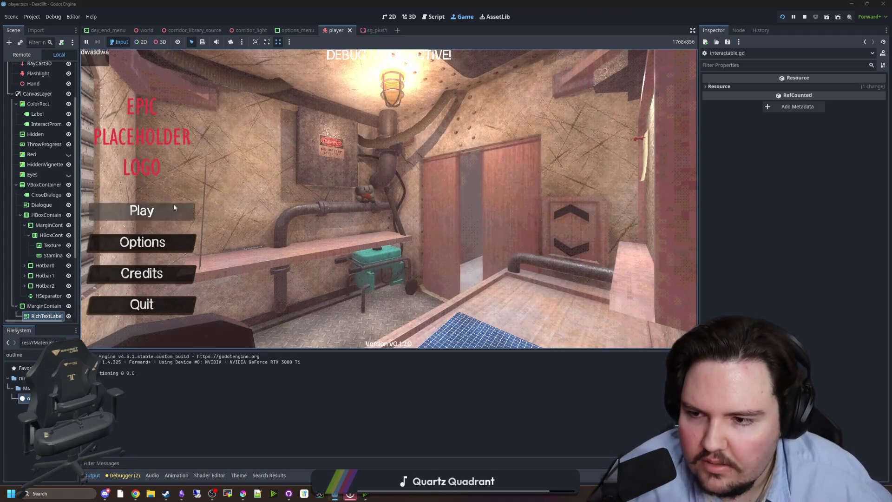
Start gameplay from the main menu, then press Esc once the debugger halts at line 17
left_click(135, 209)
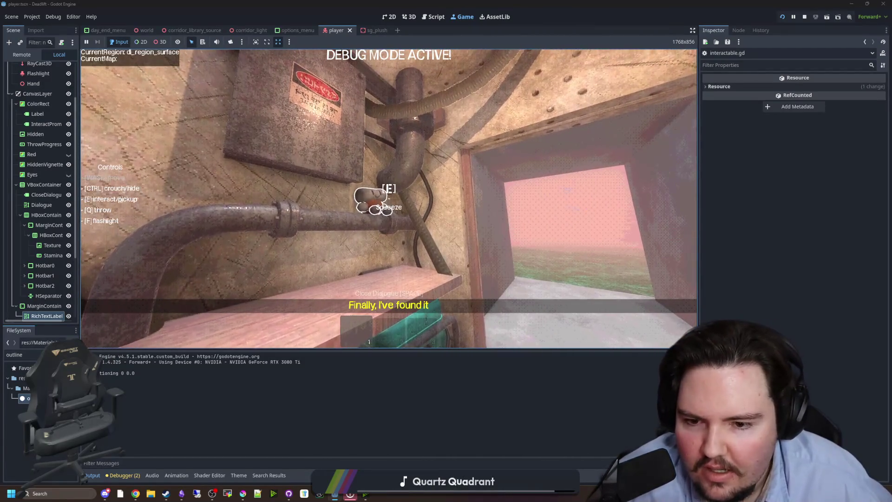
key("Escape")
key("Escape")
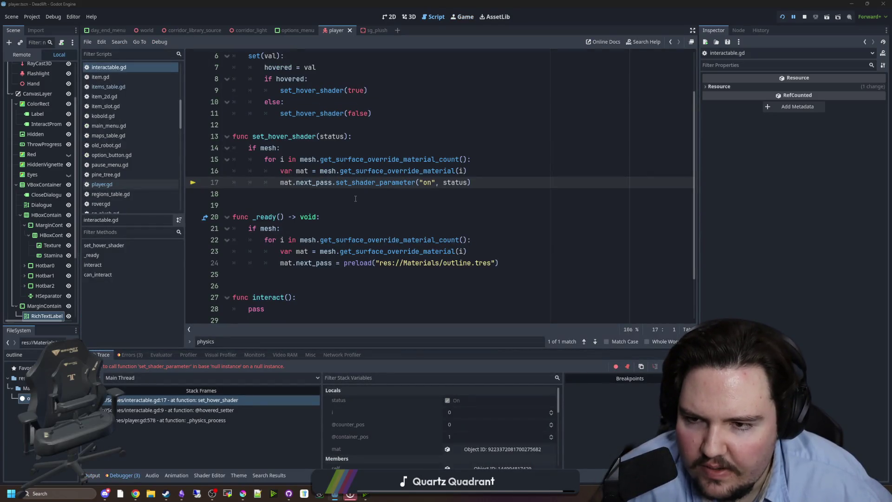
Inspect the interactable.gd:9 hovered_setter stack frame and the mesh assignment line it points to
left_click(345, 194)
scroll(342, 200, "up", 2)
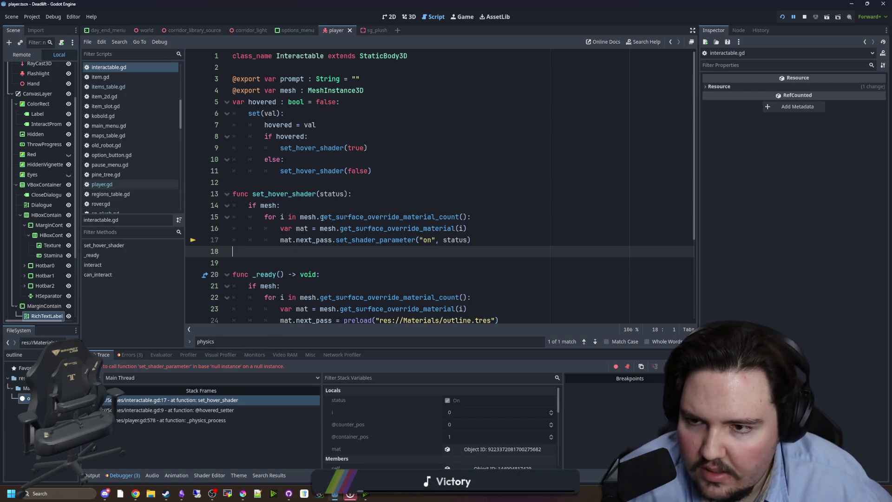
mouse_move(324, 206)
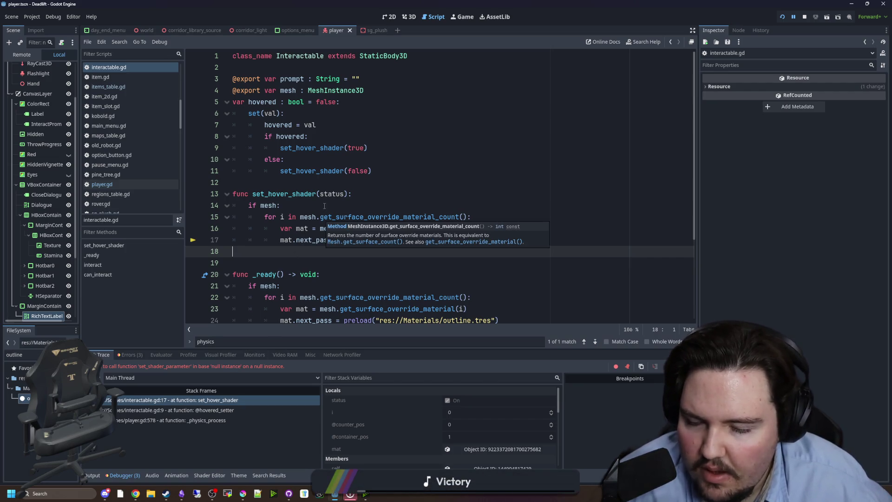
left_click(200, 411)
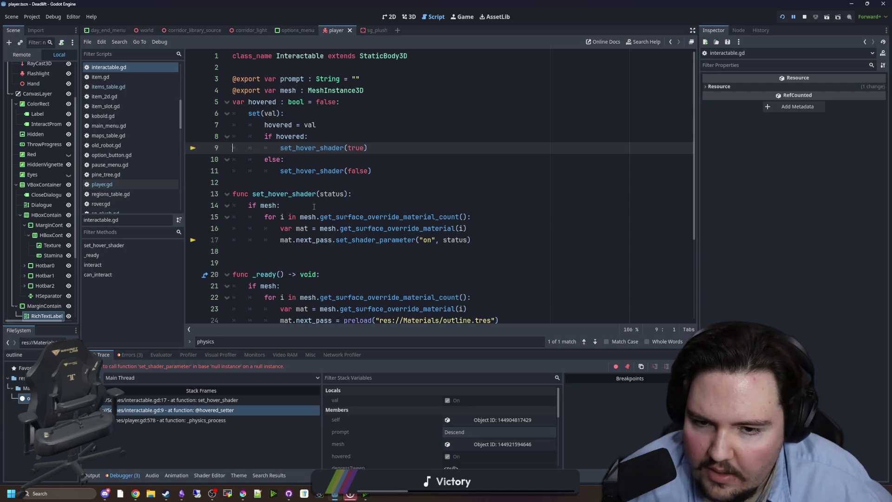
left_click(346, 205)
left_click(348, 185)
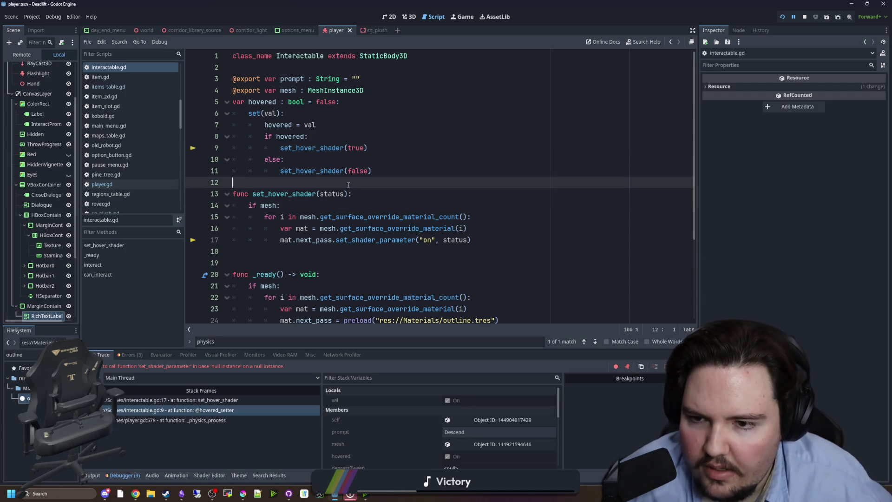